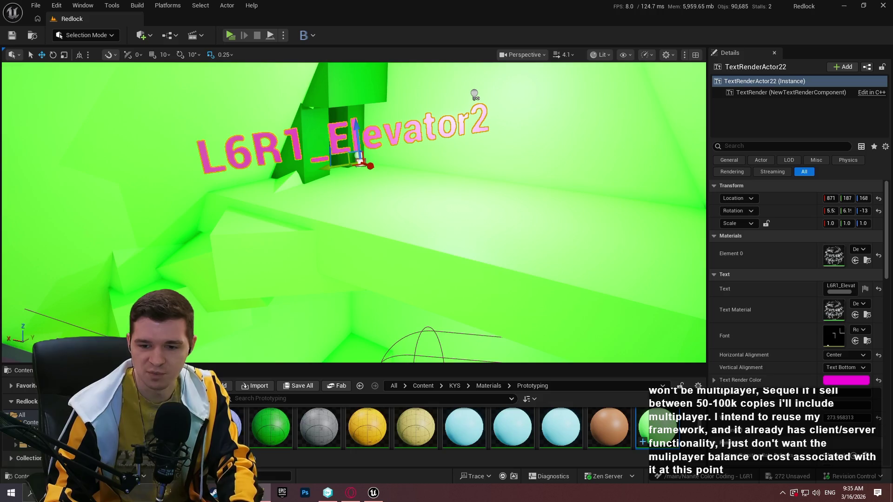
- Fly the camera across the green prototype level to the L6R1_Tunnel2 text label
mouse_move(488, 142)
mouse_down()
mouse_move(395, 195)
mouse_move(372, 200)
mouse_move(353, 186)
mouse_move(321, 219)
mouse_move(302, 200)
mouse_move(265, 228)
mouse_move(231, 212)
mouse_up()
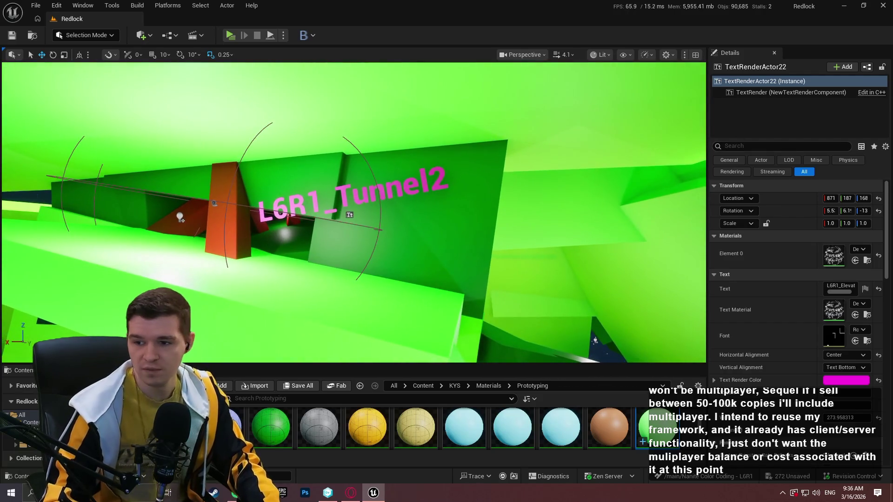
key(alt+Tab)
- Duplicate the L6R1_Crawlspace line and rename the copy L6R1_Tunnel1
click(438, 281)
key(ctrl+d)
drag(404, 291, 467, 290)
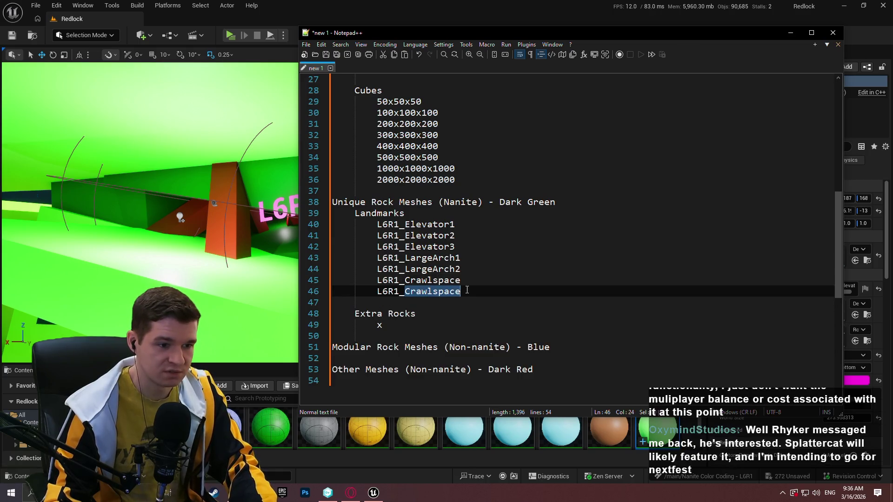
text(Tunnel)
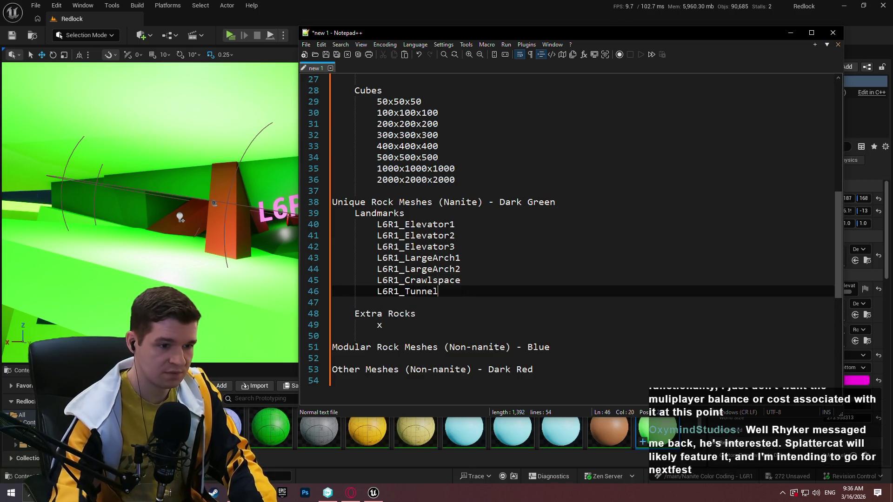
mouse_move(558, 33)
mouse_down()
mouse_move(770, 36)
mouse_move(645, 37)
mouse_up()
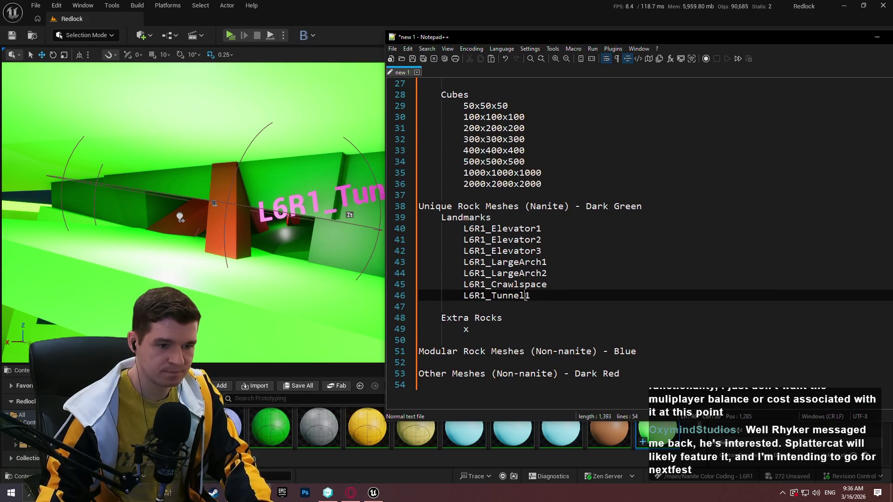
- Add an L6R1_Tunnel2 line from the Tunnel1 copy, checking its label in the level
key(ctrl+d)
key(Down)
key(BackSpace)
text(2)
click(309, 295)
key(f)
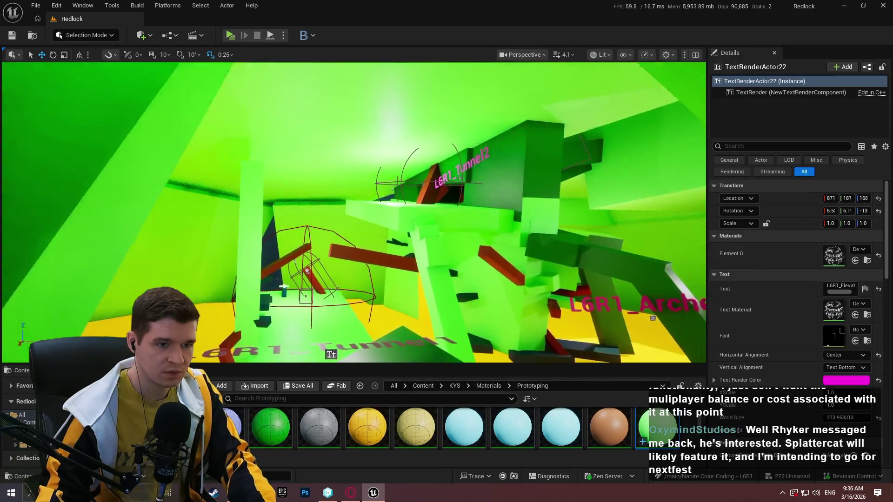
key(alt+Tab)
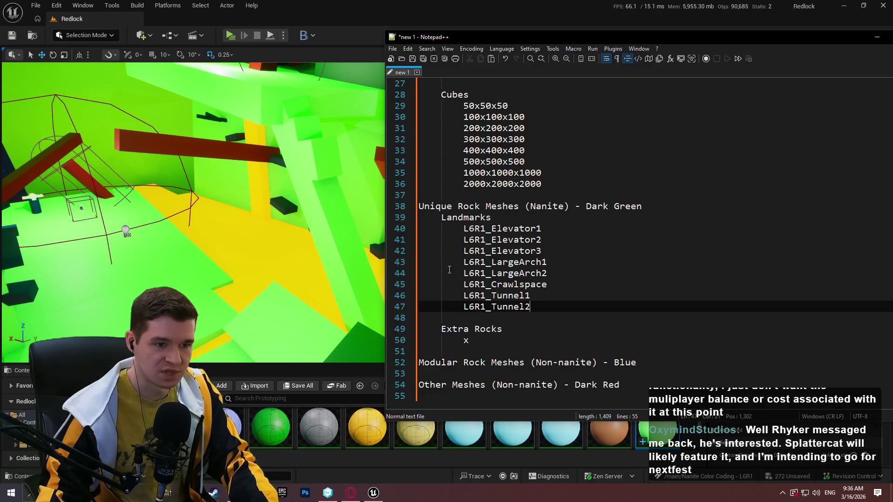
- Create the L6R1_Arches1 entry by duplicating and trimming the L6R1_LargeArch1 line
click(555, 288)
double_click(553, 263)
key(ctrl+f)
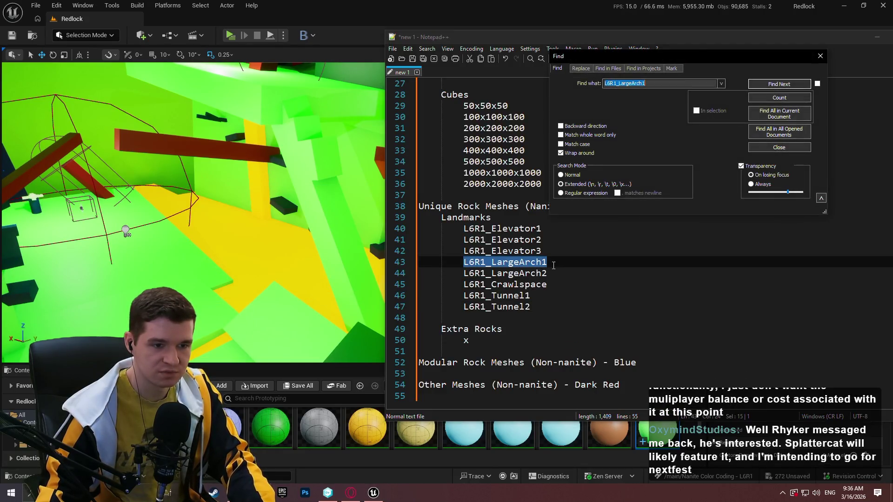
key(Escape)
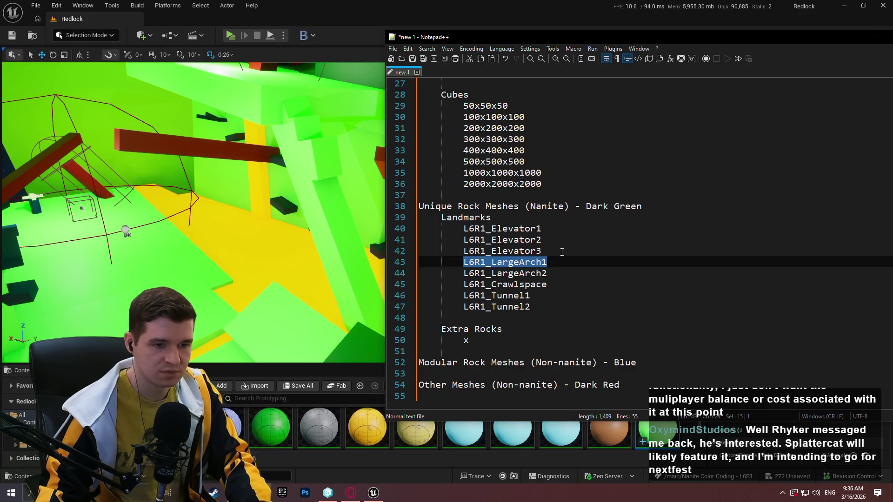
key(ctrl+d)
key(End)
key(BackSpace)
key(BackSpace)
key(BackSpace)
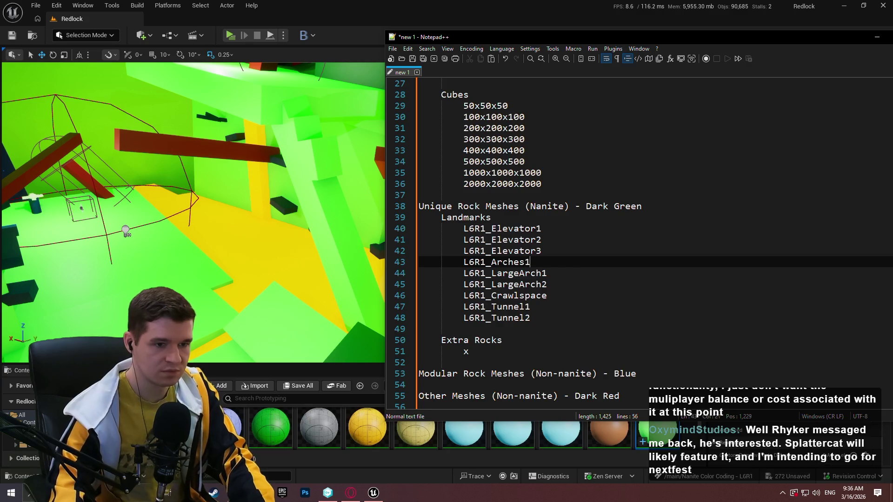
click(263, 209)
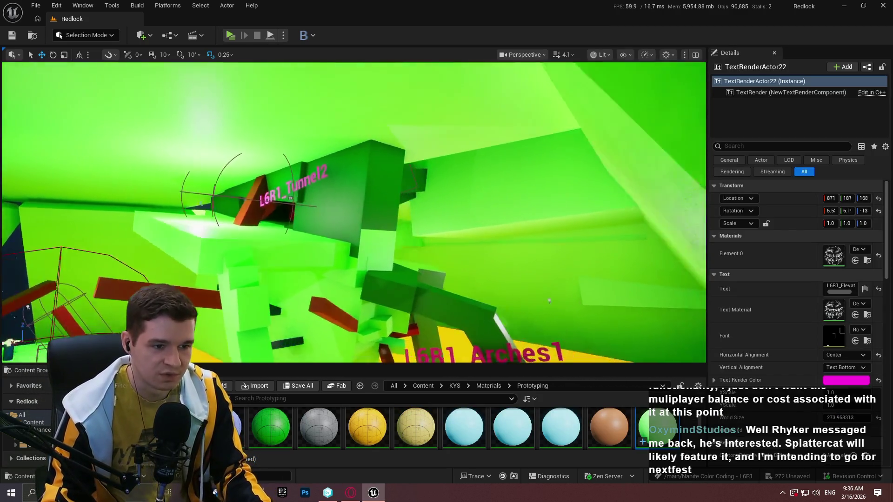
- Fly and turn the camera up to the beams over the L6R1_Elevator2 text
mouse_move(290, 198)
mouse_down()
mouse_move(604, 358)
mouse_move(344, 181)
mouse_up()
mouse_move(229, 241)
mouse_down()
mouse_move(214, 228)
mouse_move(251, 203)
mouse_up()
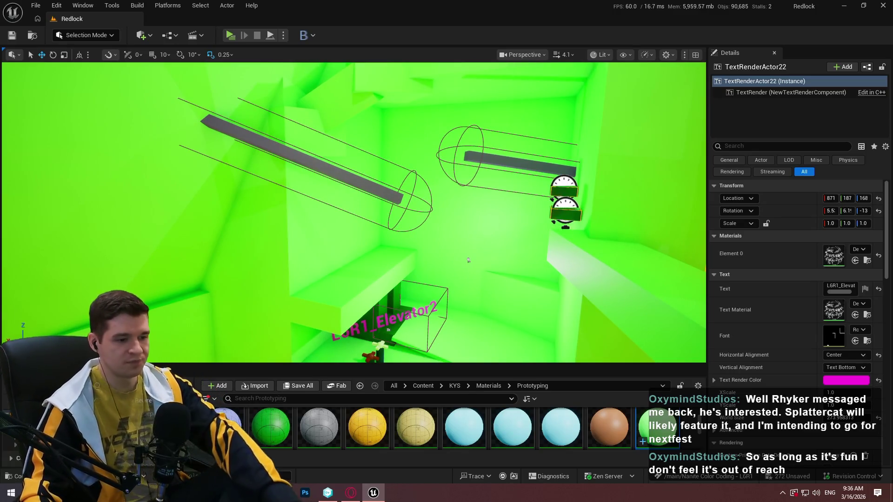
click(213, 493)
- Search the store for 'titan', browse the Titan Quest II page, then close Steam
click(582, 50)
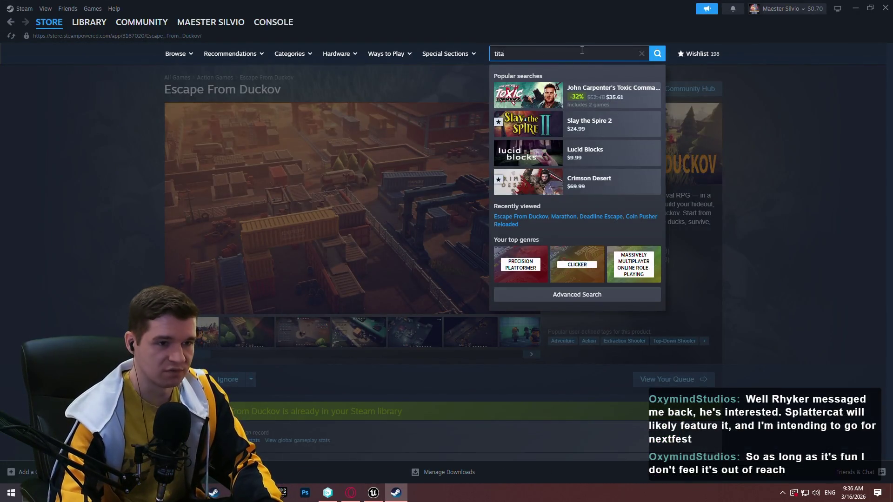
text(n)
click(609, 119)
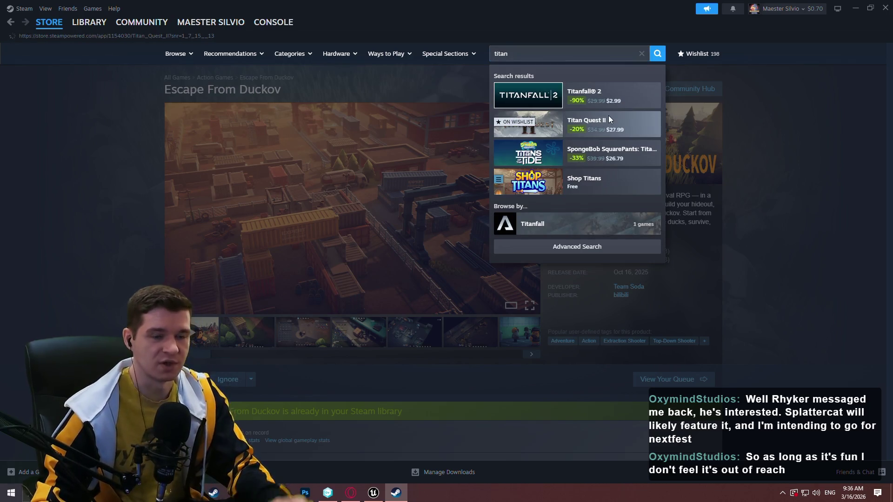
scroll(767, 135, down, 5)
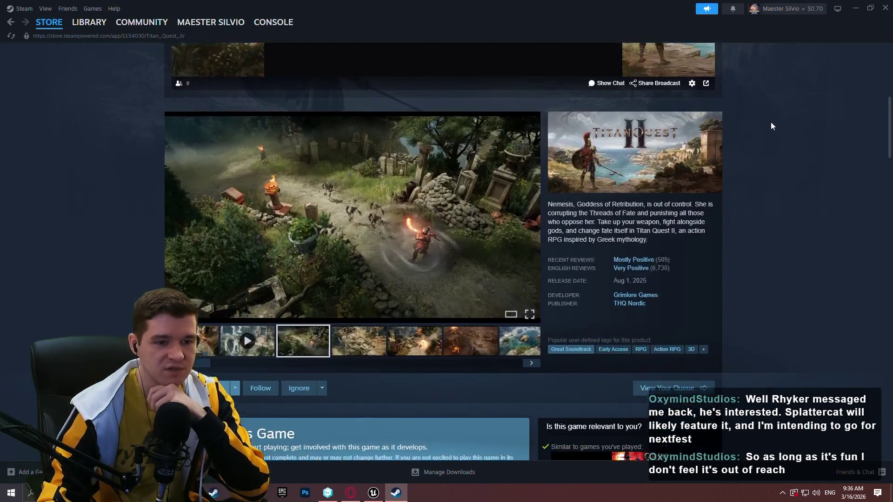
scroll(771, 125, down, 6)
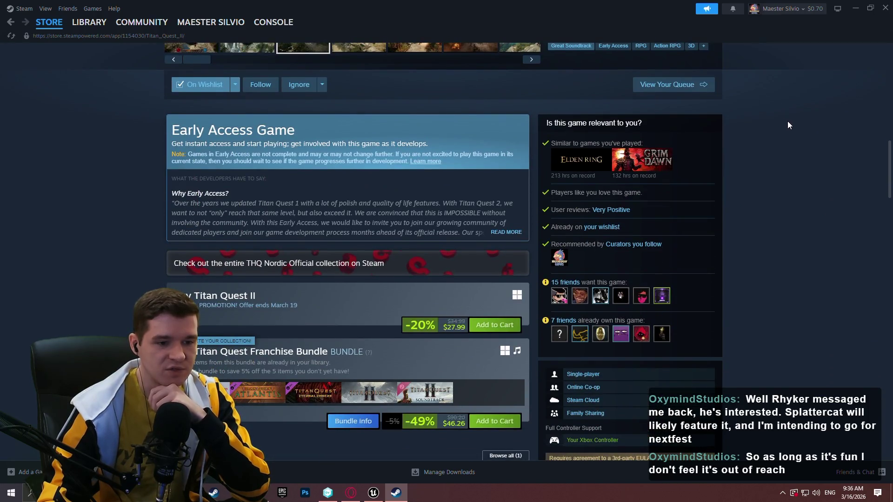
scroll(802, 123, up, 7)
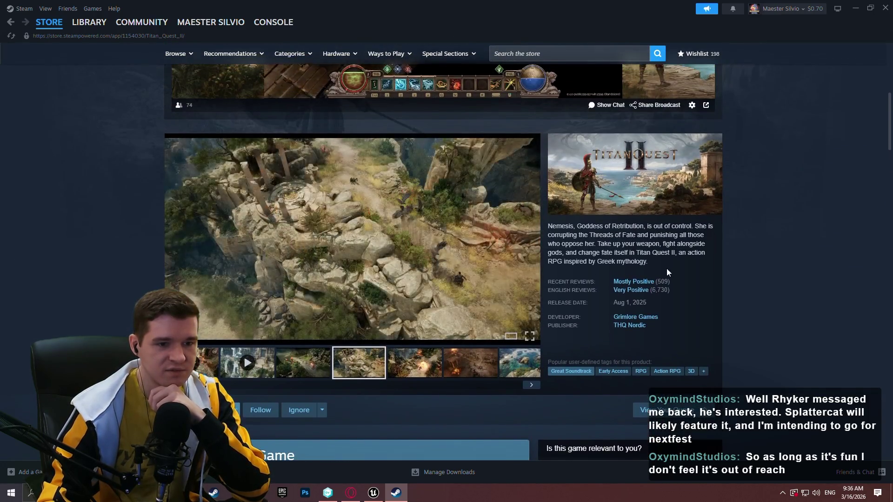
mouse_move(666, 269)
mouse_down()
mouse_move(553, 261)
mouse_move(604, 297)
mouse_up()
click(674, 279)
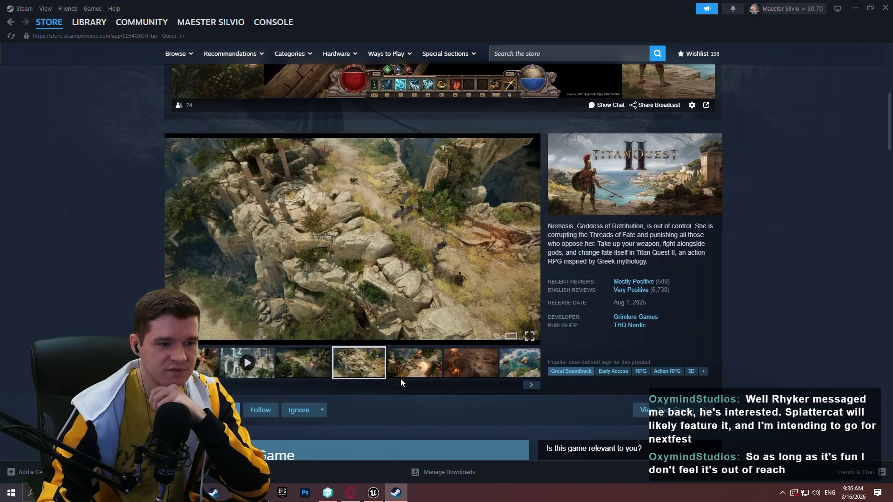
click(886, 8)
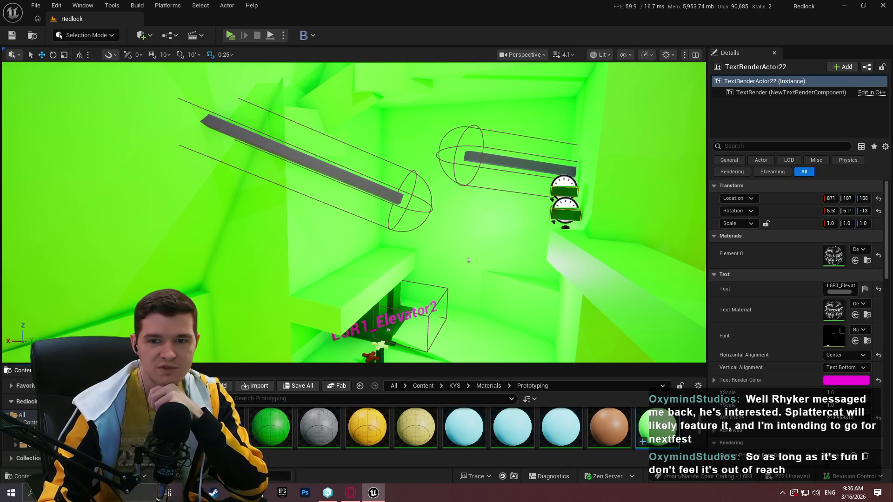
- Put the Notepad++ notes in front of the editor and shift the window left
key(alt+Tab)
drag(684, 37, 548, 33)
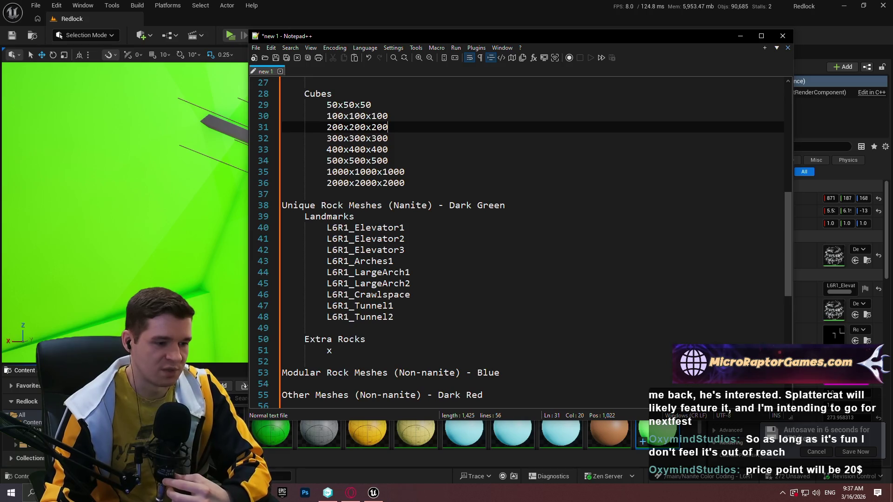
click(397, 493)
- Search 'incredible ad' and scroll through The Incredible Adventures of Van Helsing store page
click(604, 53)
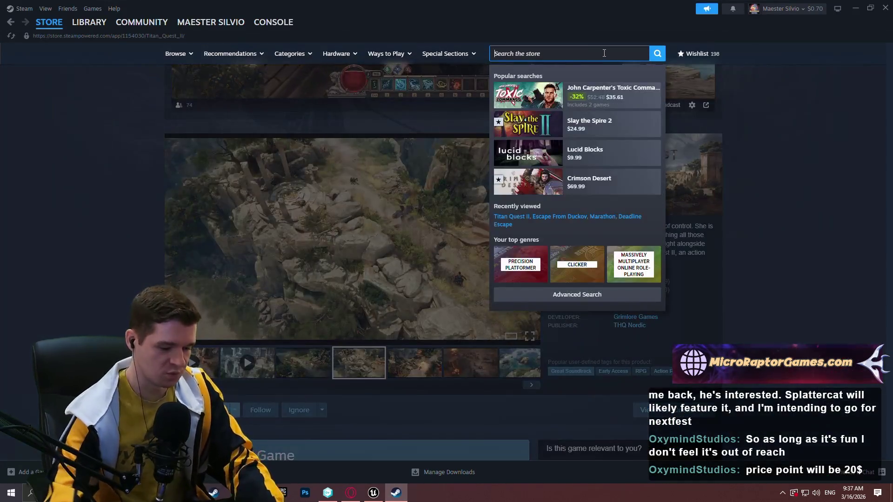
text(incredible ad)
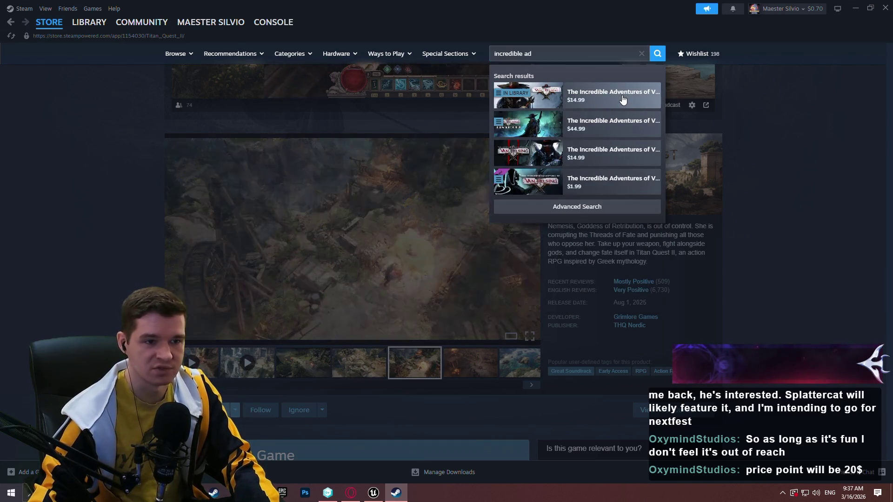
click(622, 100)
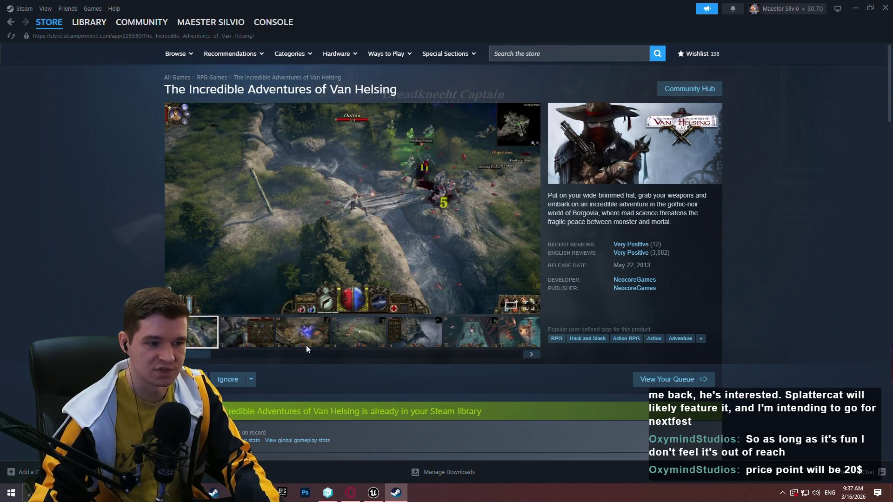
scroll(664, 344, down, 8)
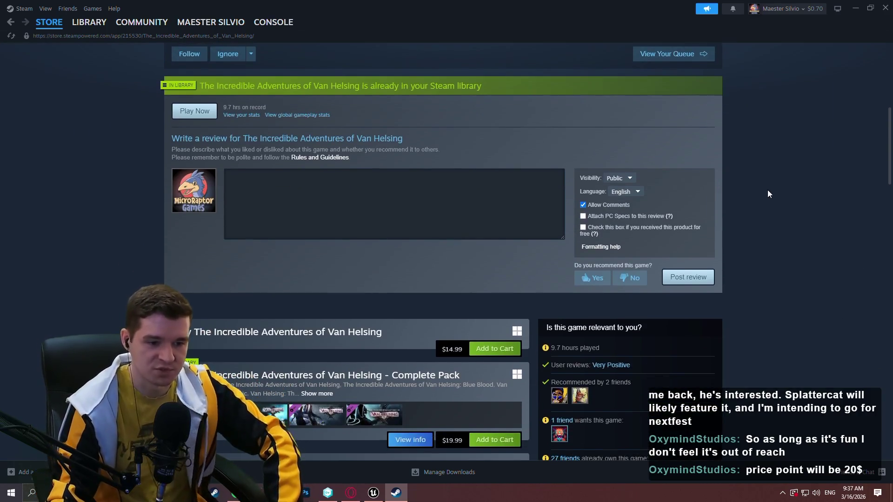
scroll(753, 175, down, 4)
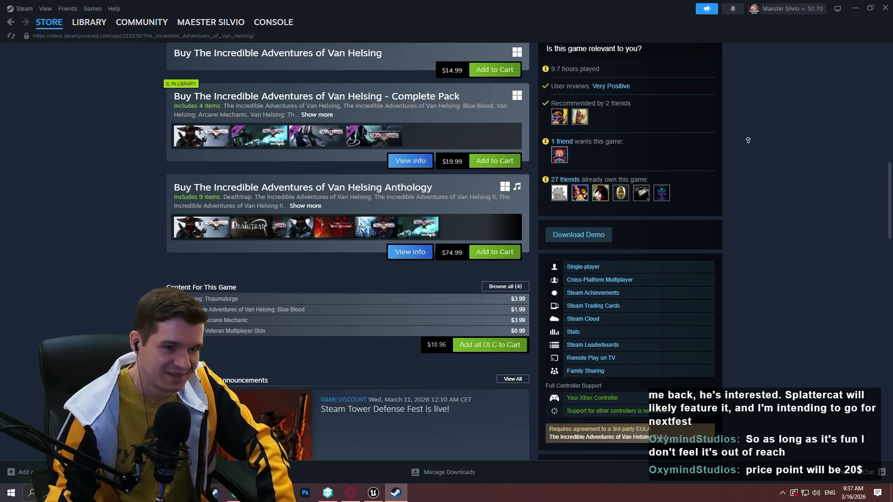
scroll(697, 191, up, 12)
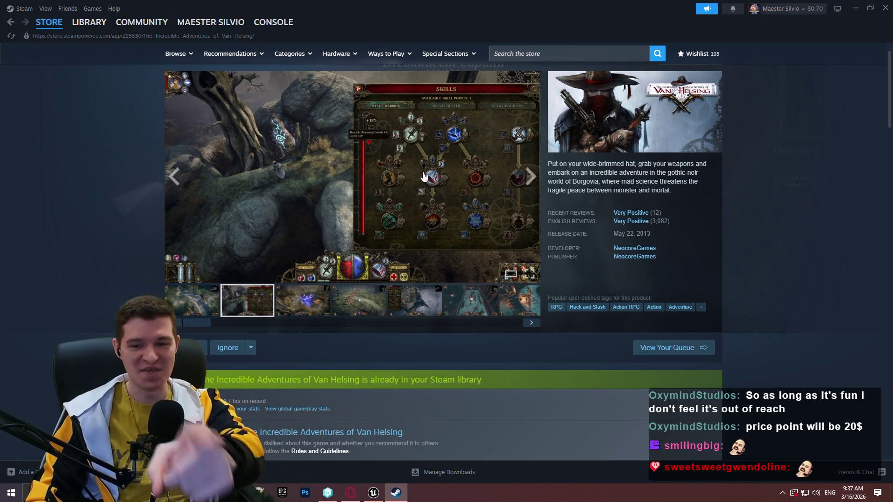
- Enlarge the screenshot and step through four images before closing the viewer
click(432, 224)
click(764, 256)
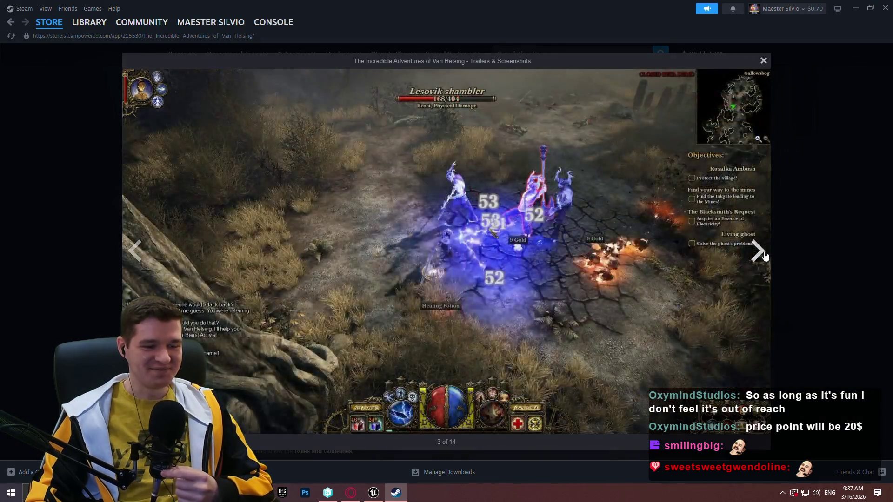
click(764, 255)
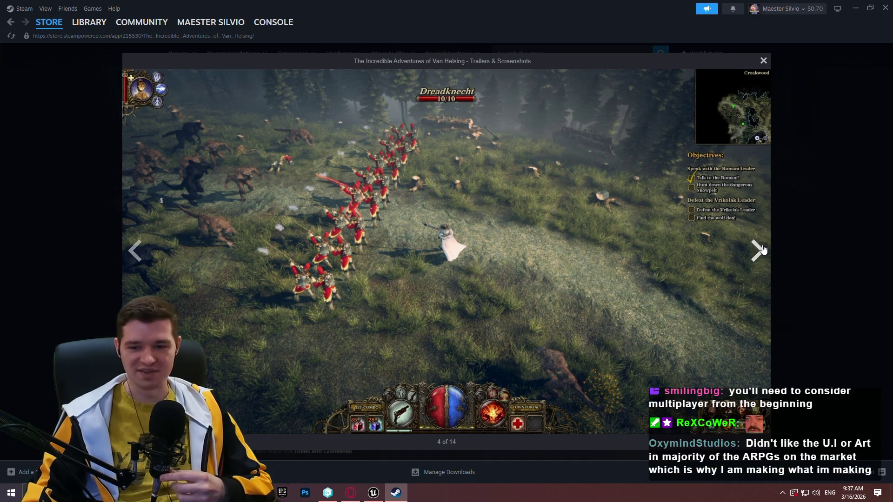
click(762, 250)
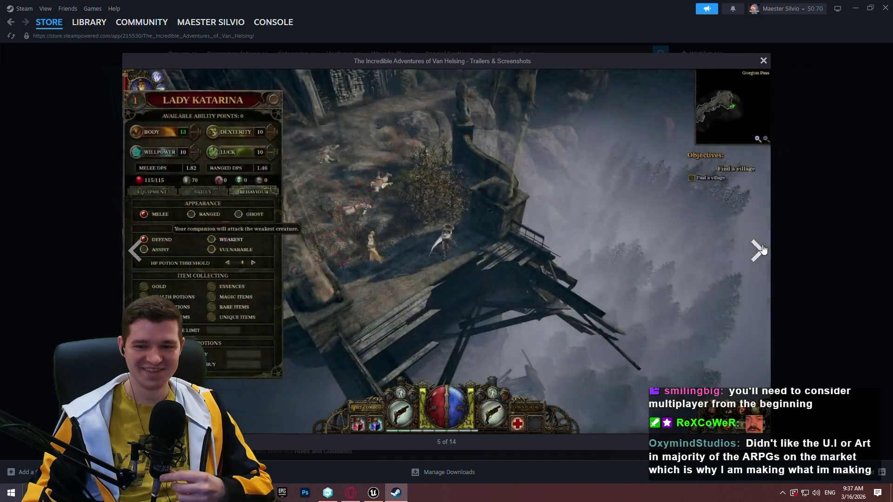
click(762, 250)
click(844, 232)
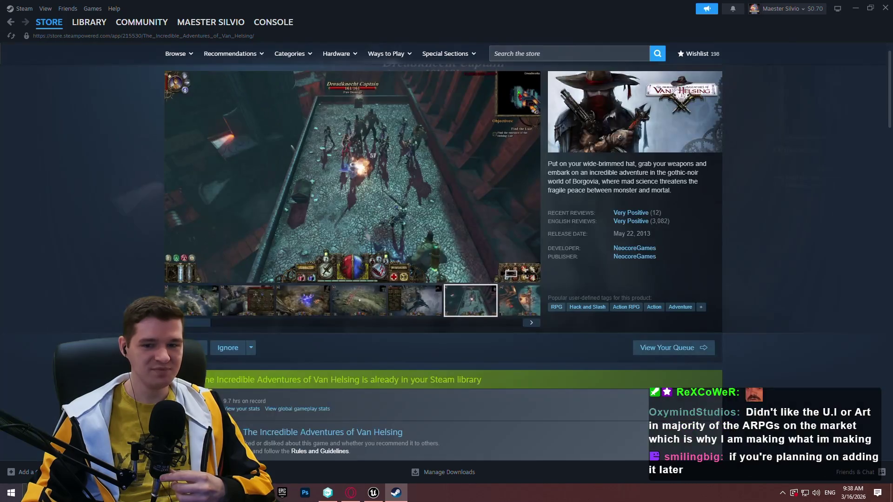
scroll(777, 131, up, 2)
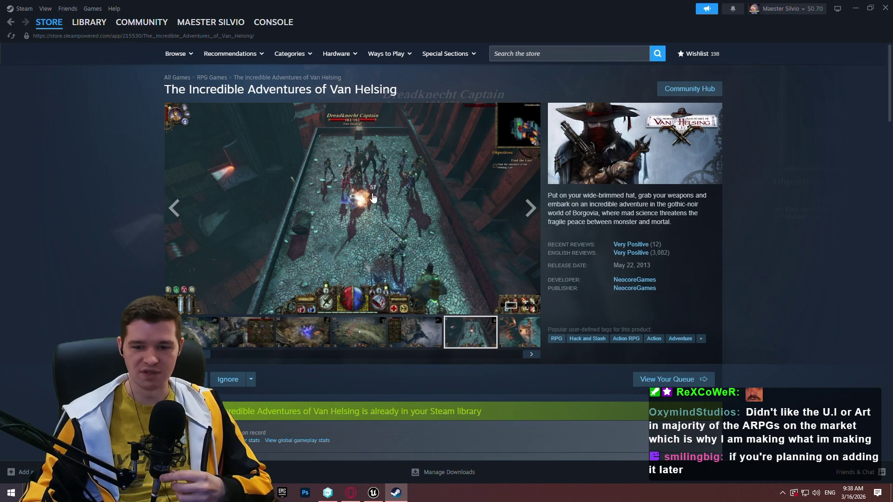
- Reopen the main screenshot and advance through four more images, then close it
click(322, 264)
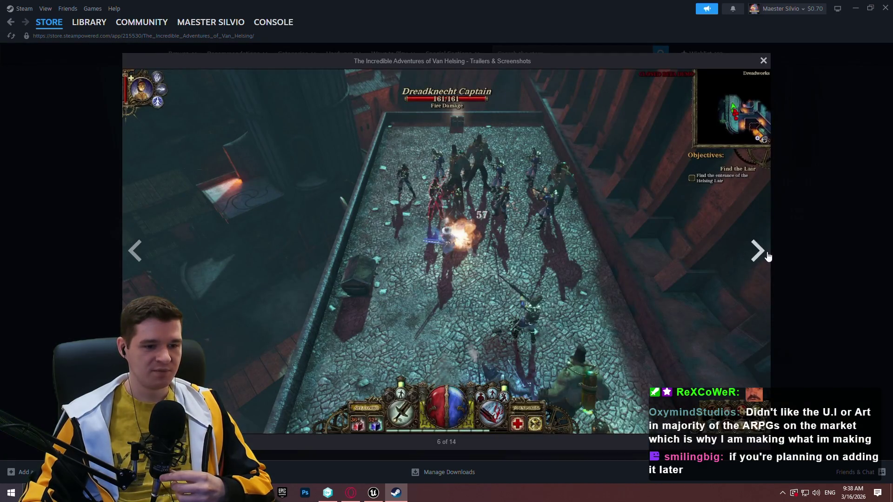
click(767, 257)
click(767, 257)
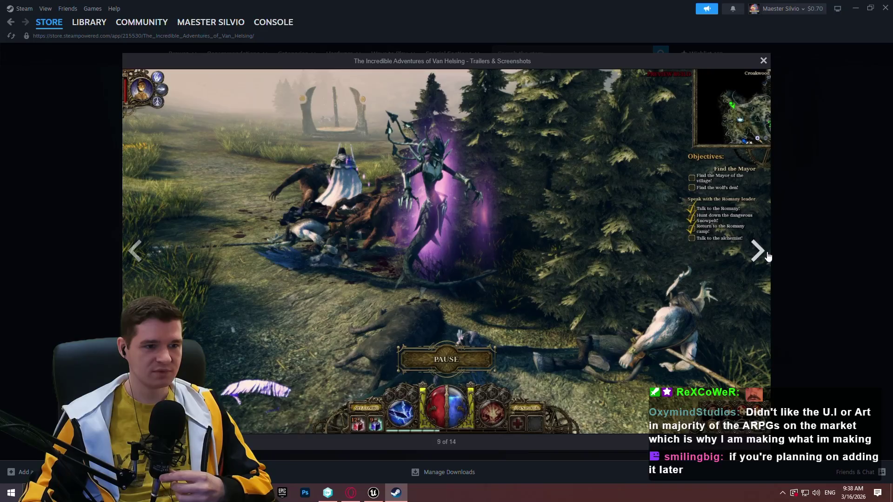
click(768, 257)
click(767, 257)
click(820, 227)
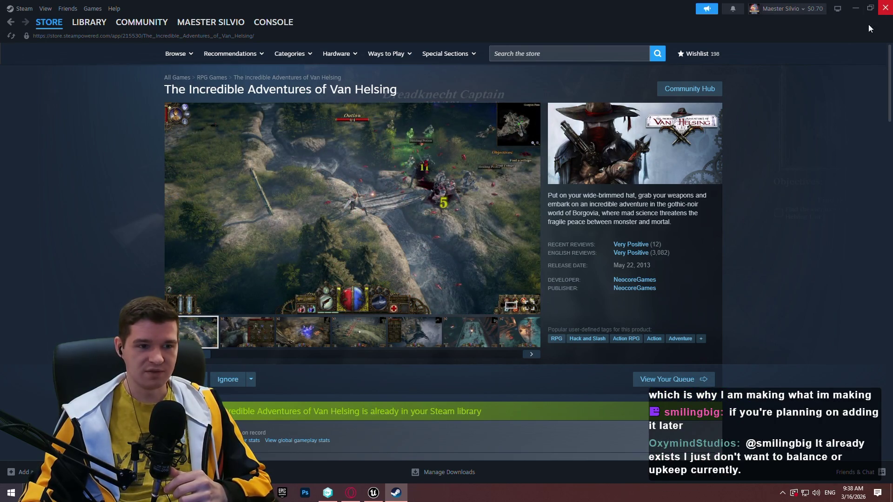
- View the first screenshot and the next one enlarged, then close the viewer and Steam
click(408, 233)
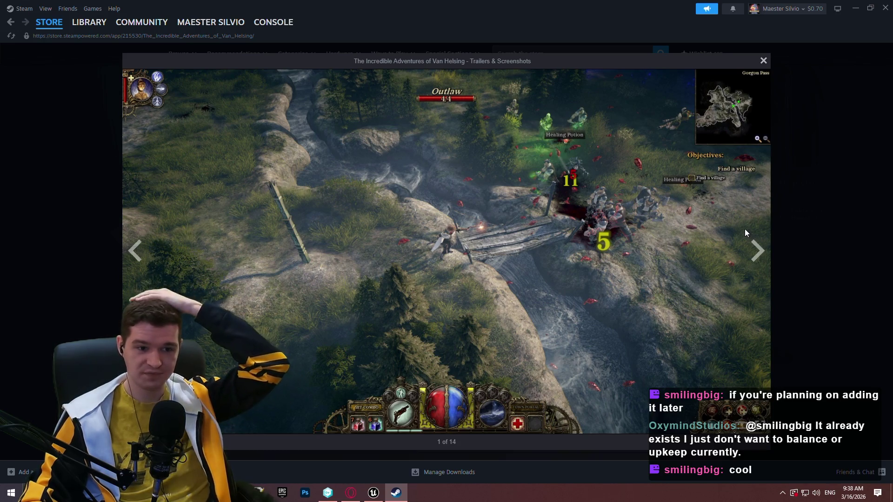
click(759, 257)
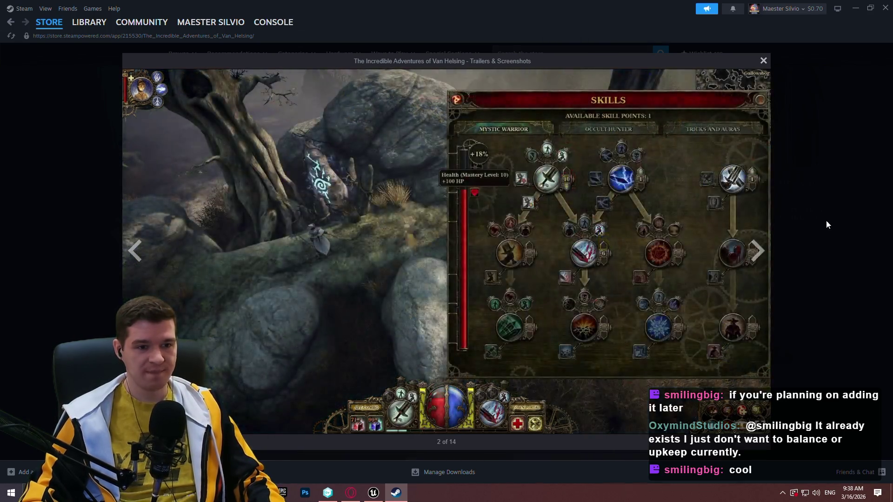
click(826, 220)
click(885, 8)
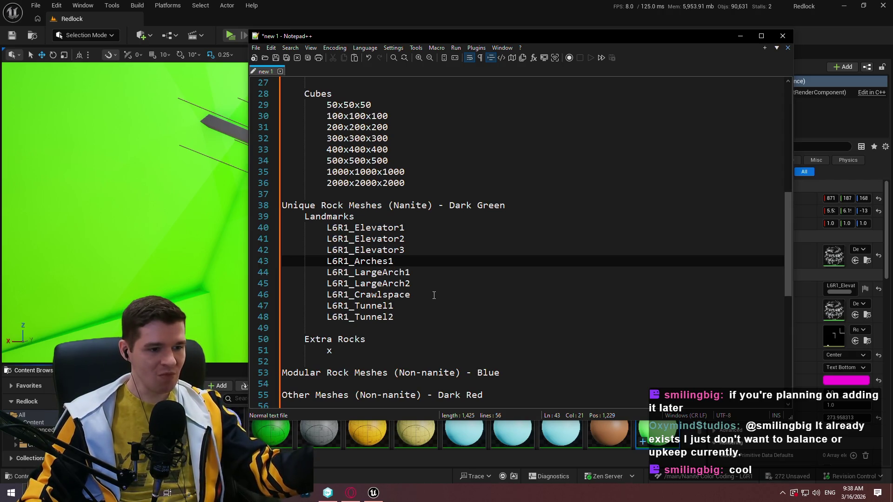
- Place the cursor on the x under Extra Rocks on line 51
click(442, 350)
scroll(455, 310, down, 3)
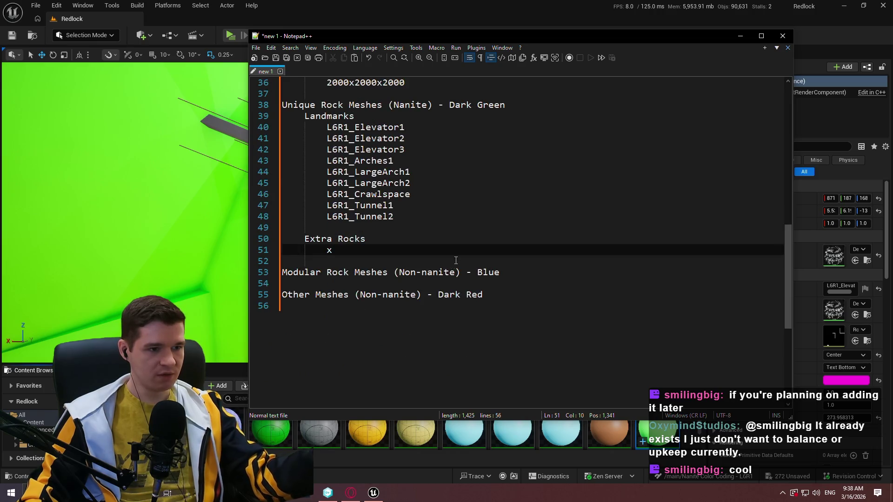
scroll(455, 261, down, 1)
scroll(451, 261, up, 5)
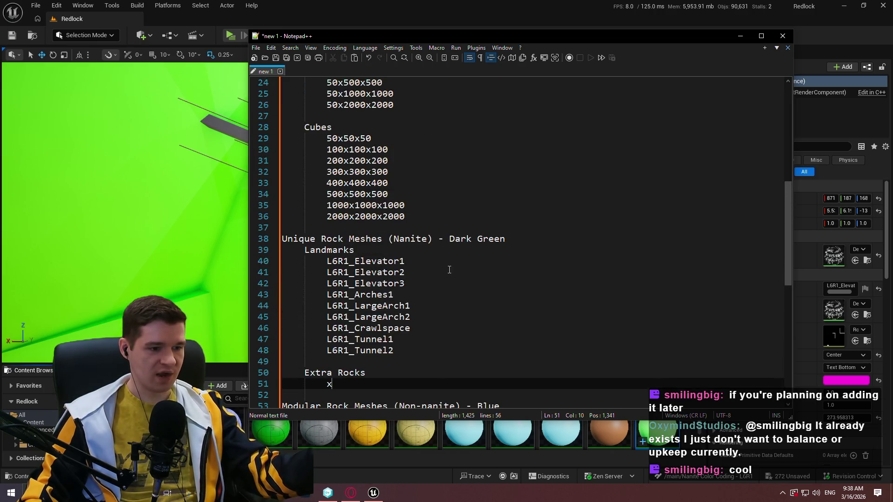
scroll(449, 270, down, 4)
scroll(434, 274, up, 1)
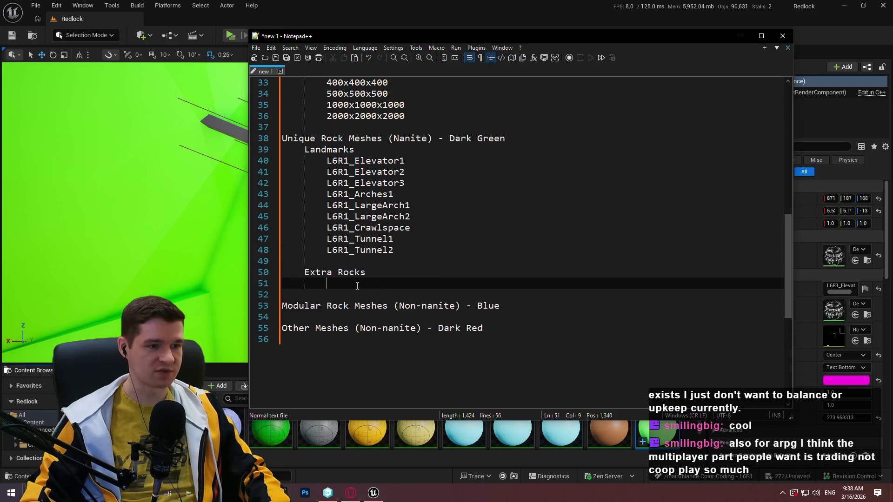
scroll(357, 286, up, 9)
scroll(389, 193, up, 1)
scroll(381, 186, down, 11)
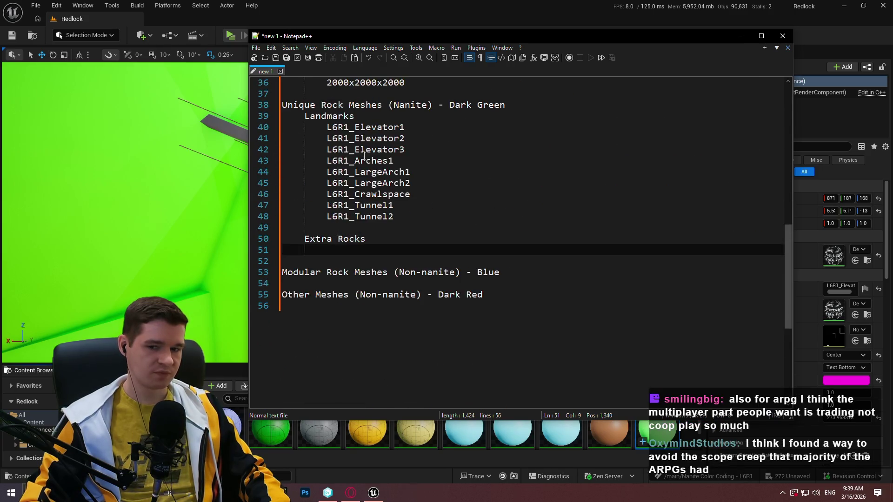
scroll(364, 157, down, 3)
scroll(381, 163, up, 7)
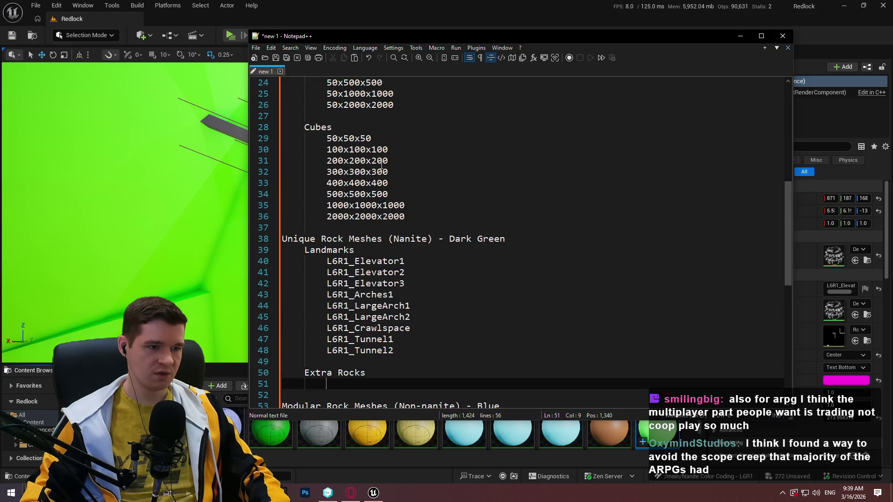
scroll(379, 162, up, 5)
scroll(379, 158, down, 8)
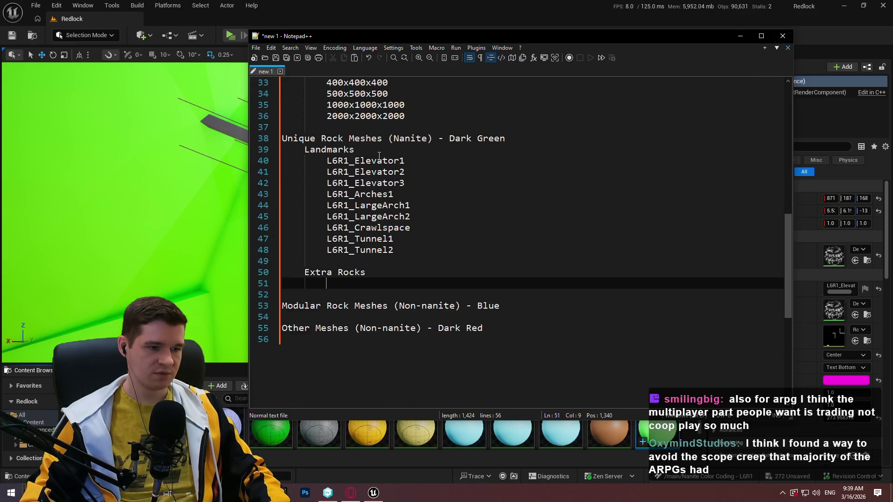
- Replace it with '~10 Randomly-shaped Rocks (normal rocks you would expect in an asset pack)'
text(~10)
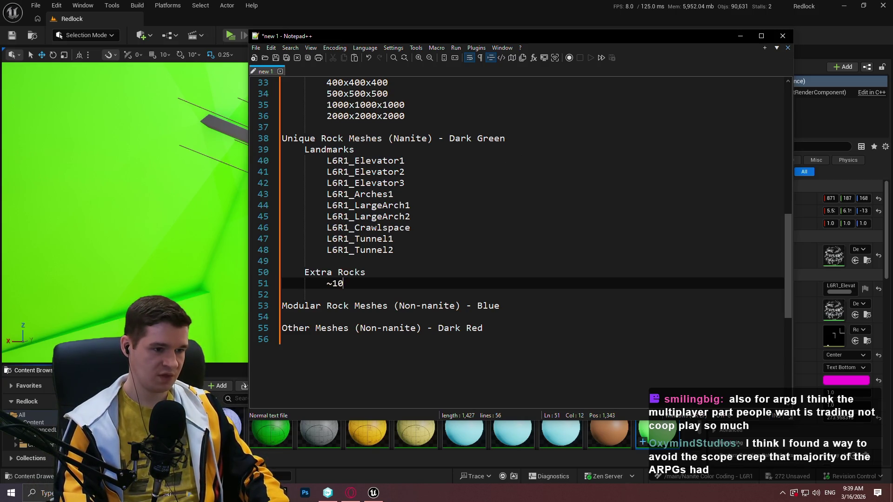
text( Random)
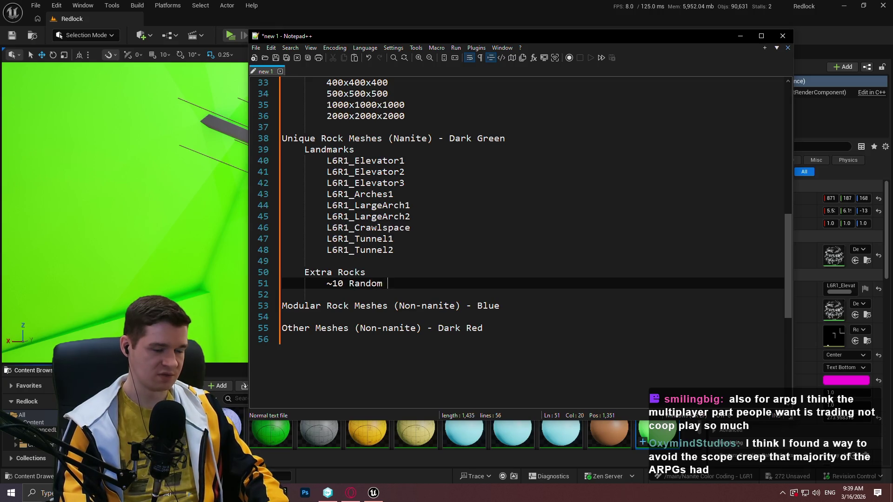
text(ly-shapr)
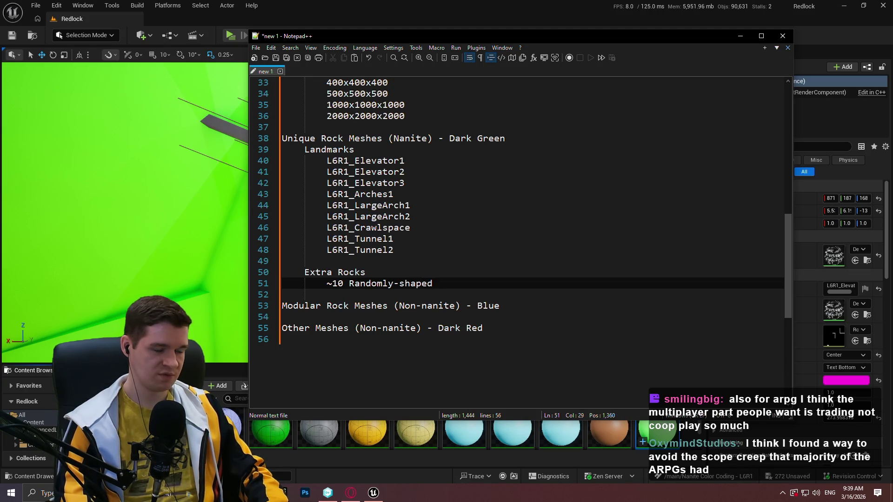
text(Rocks )
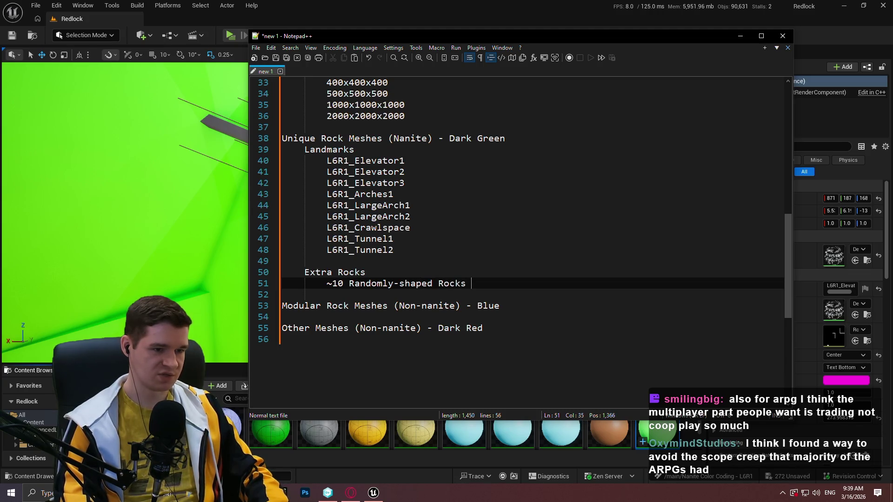
text((normal ro)
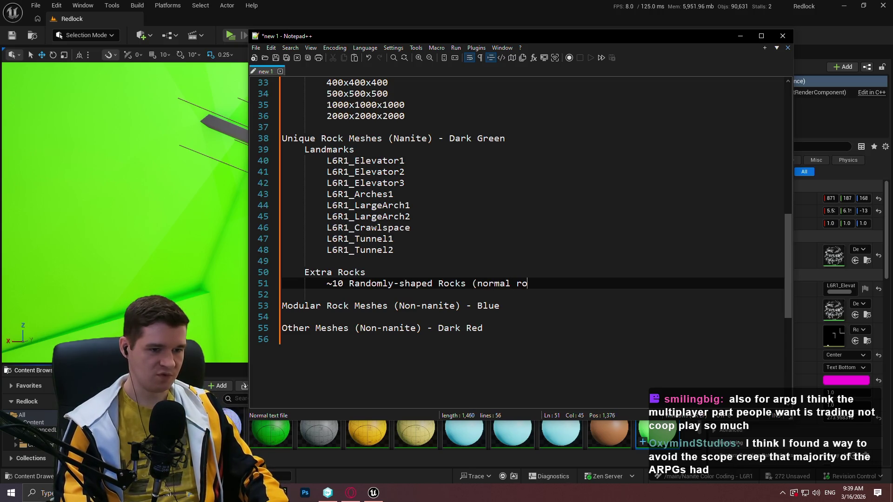
text(cks yowoul)
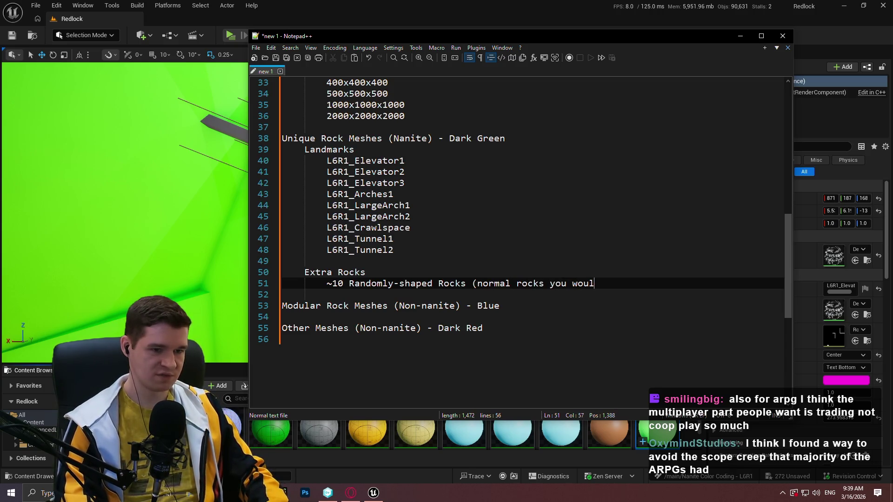
text(pec)
key(BackSpace)
key(BackSpace)
key(BackSpace)
text(xpec)
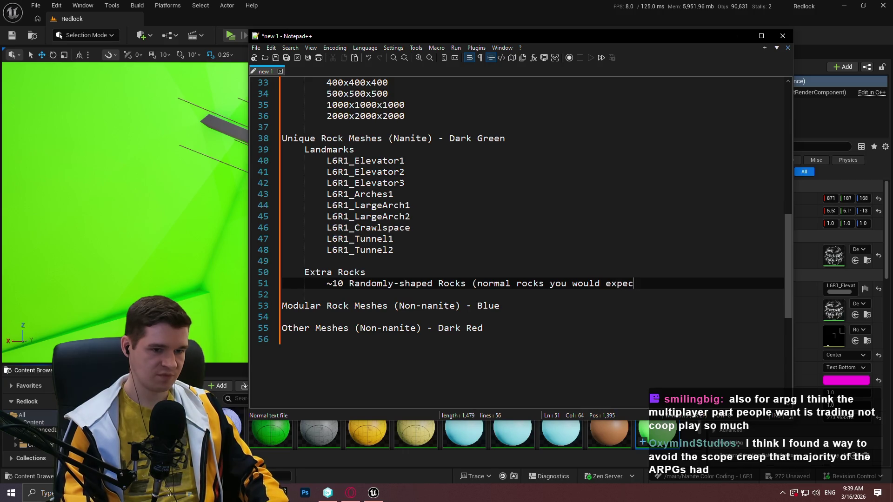
text(t in an asset pack))
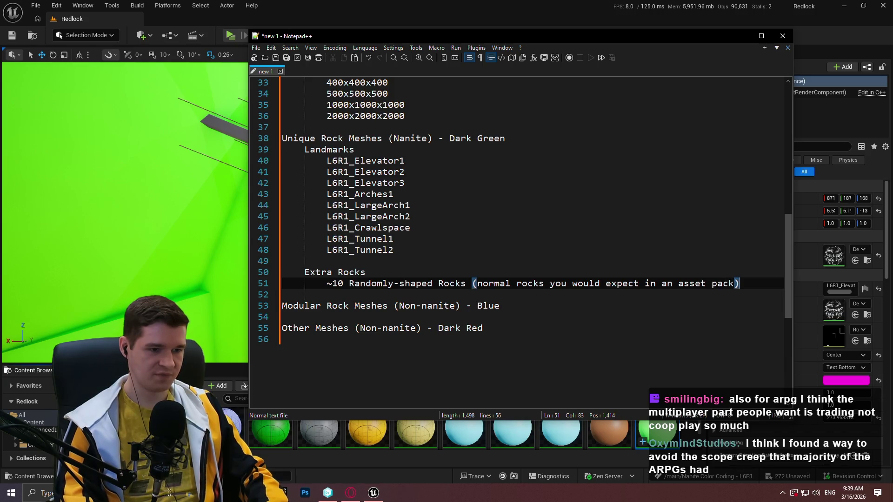
key(Return)
text(~)
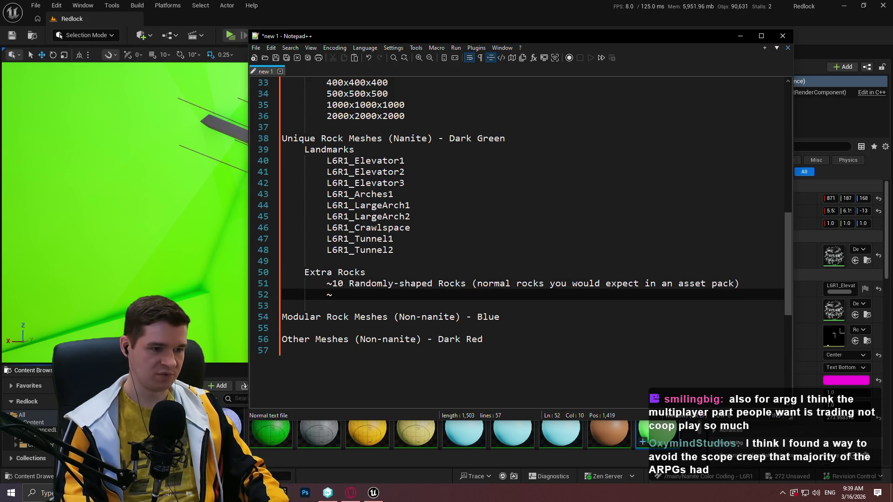
key(BackSpace)
key(BackSpace)
key(BackSpace)
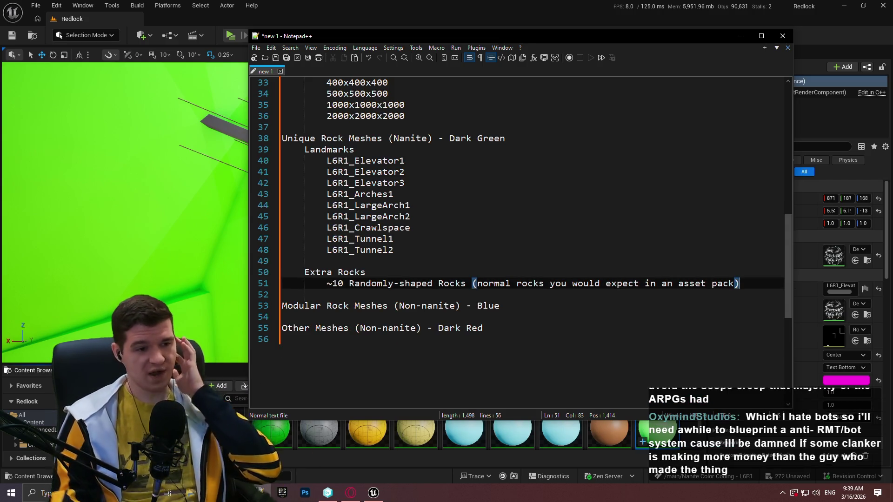
click(342, 3)
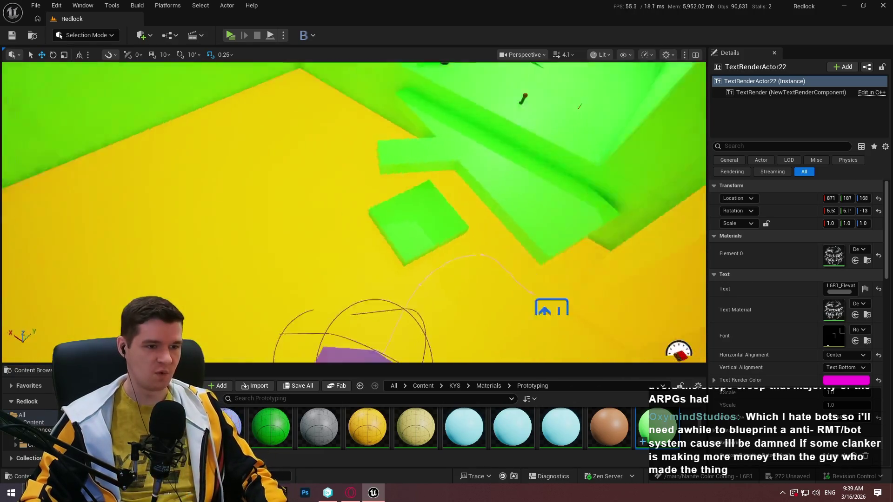
- Orbit down onto a dark platform on the yellow floor and frame an 877x550 capture region
drag(163, 111, 163, 111)
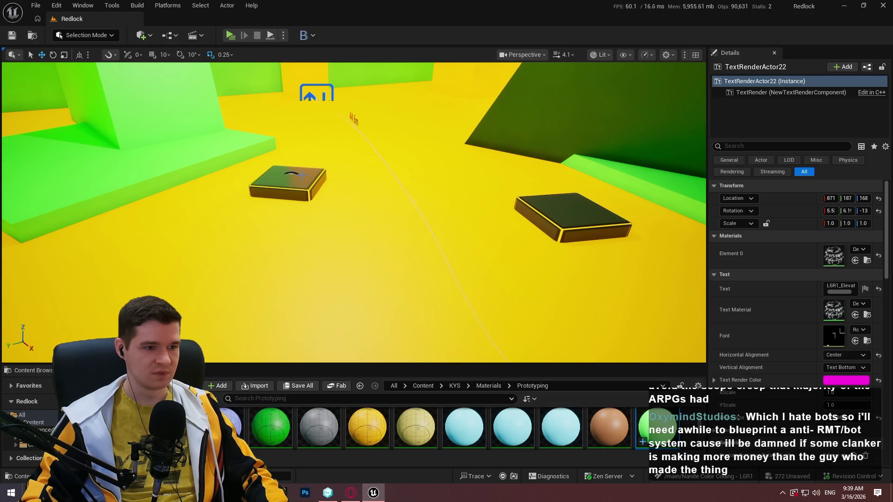
mouse_move(474, 160)
mouse_down()
mouse_move(493, 153)
mouse_move(549, 176)
mouse_up()
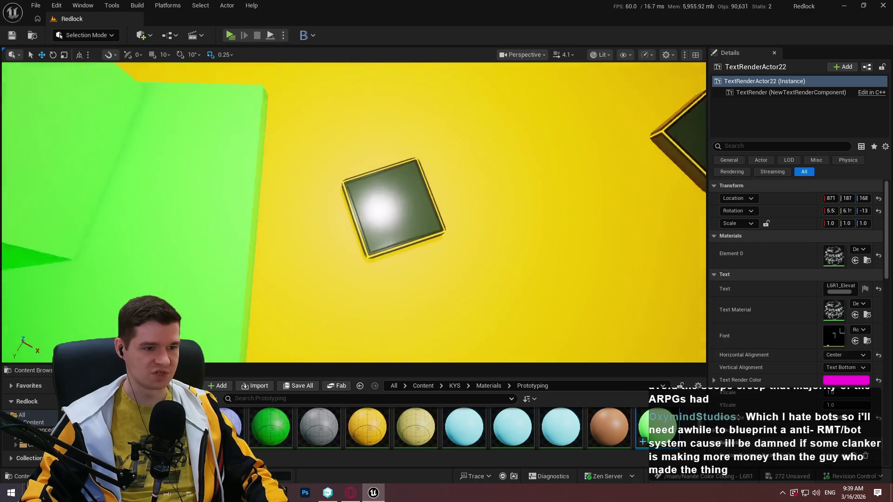
key(Print)
drag(206, 90, 614, 346)
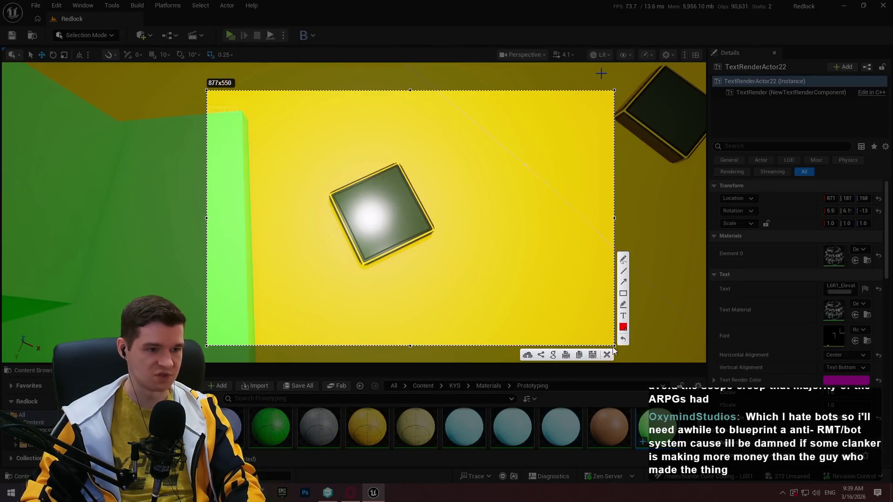
- Circle the platform with a red freehand loop on the capture, then close Lightshot
click(623, 259)
drag(363, 174, 335, 197)
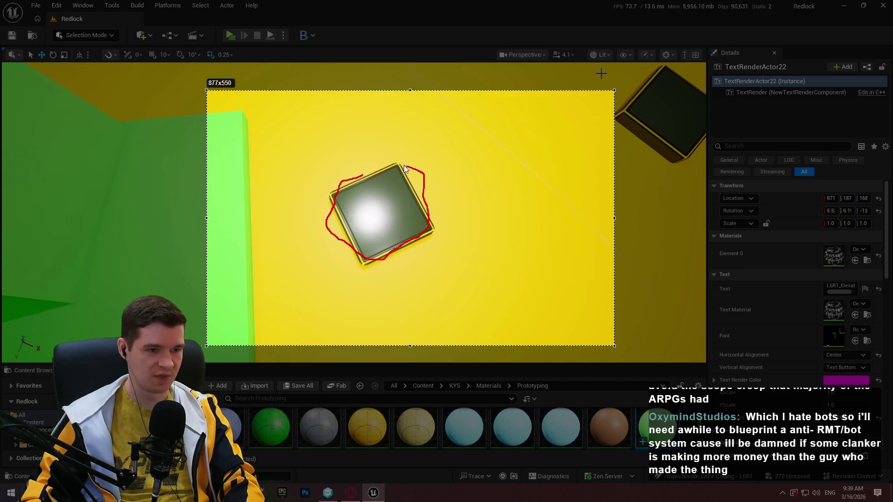
drag(366, 175, 371, 176)
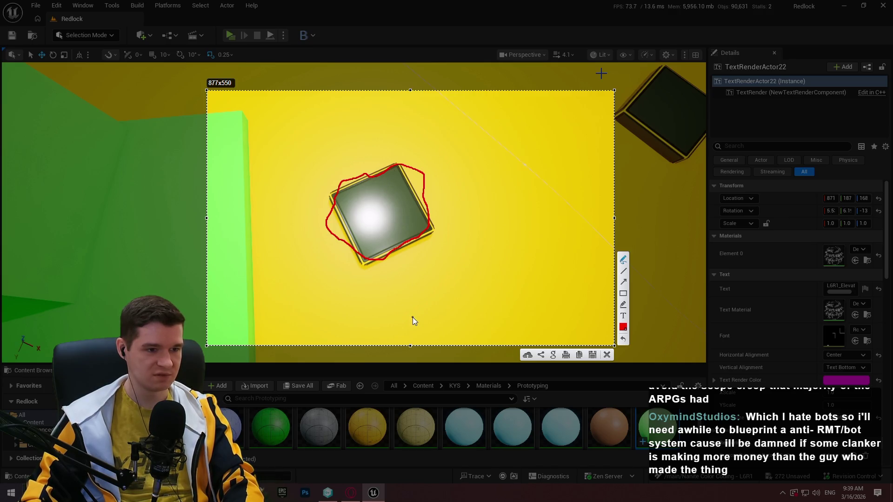
click(609, 357)
key(alt+Tab)
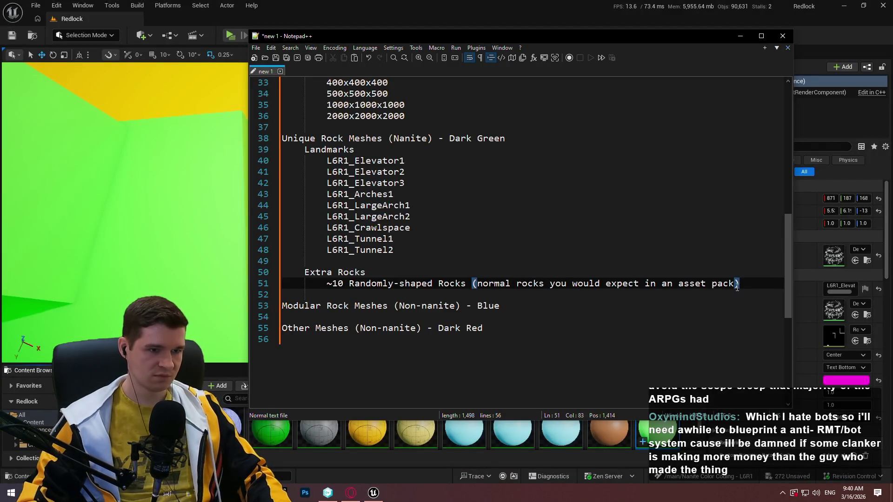
- Scroll the rock mesh notes, add and undo a blank line, then return to the Unreal level
scroll(734, 286, up, 2)
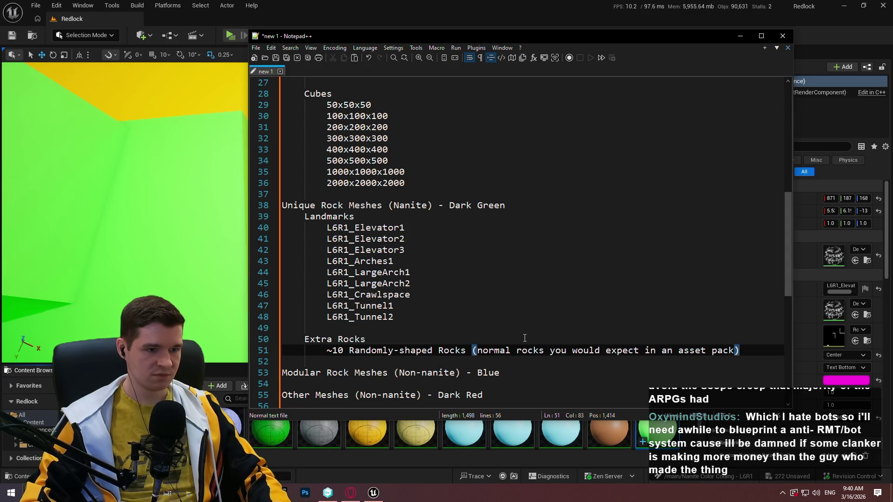
scroll(517, 335, down, 2)
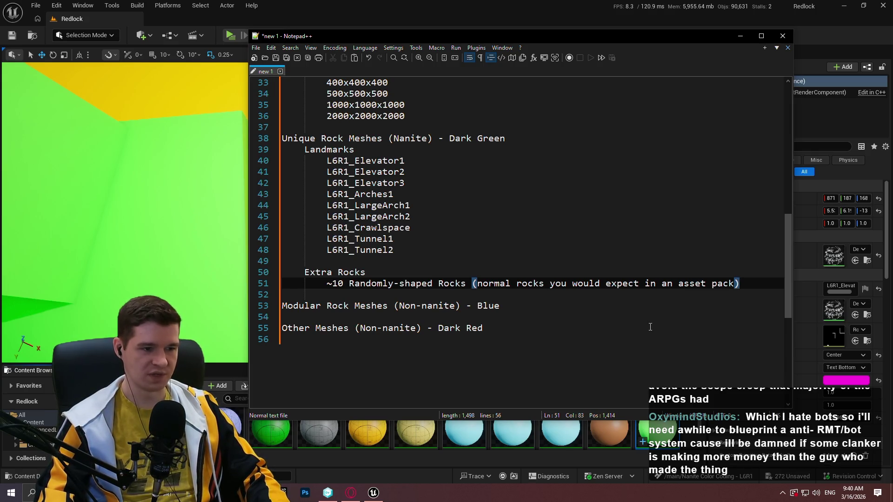
key(Return)
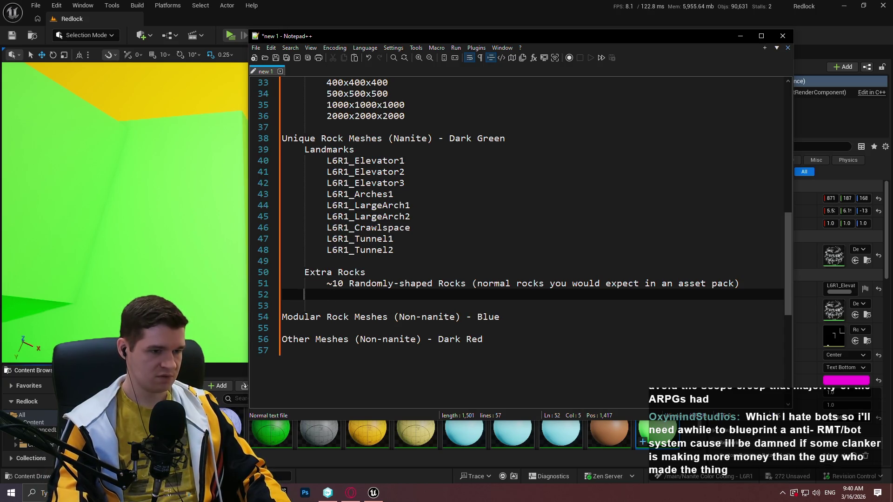
key(ctrl+z)
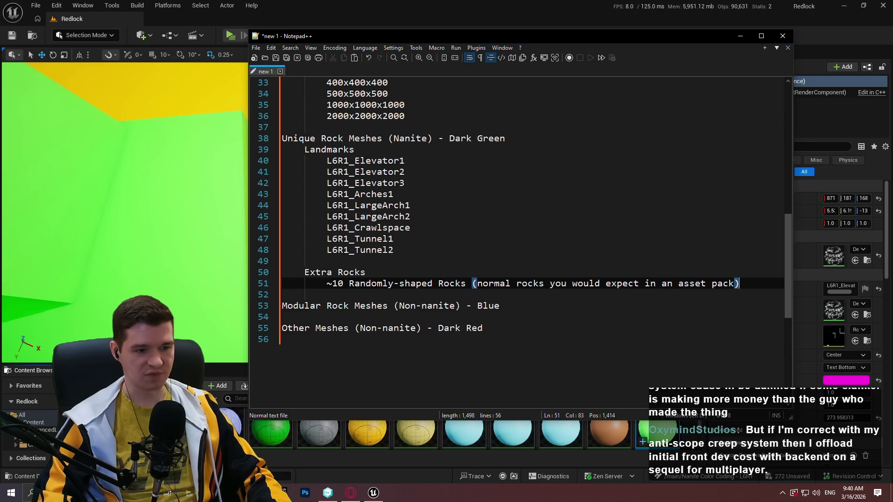
key(Down)
key(Down)
key(Down)
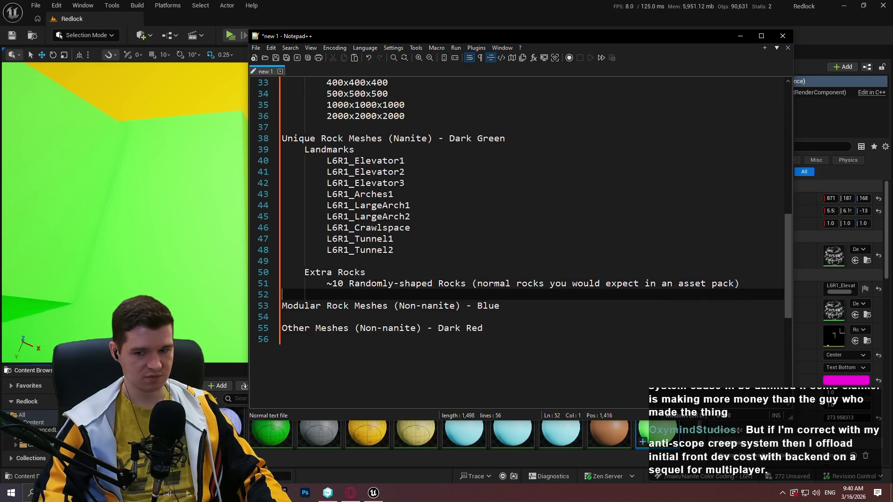
key(Down)
key(Down)
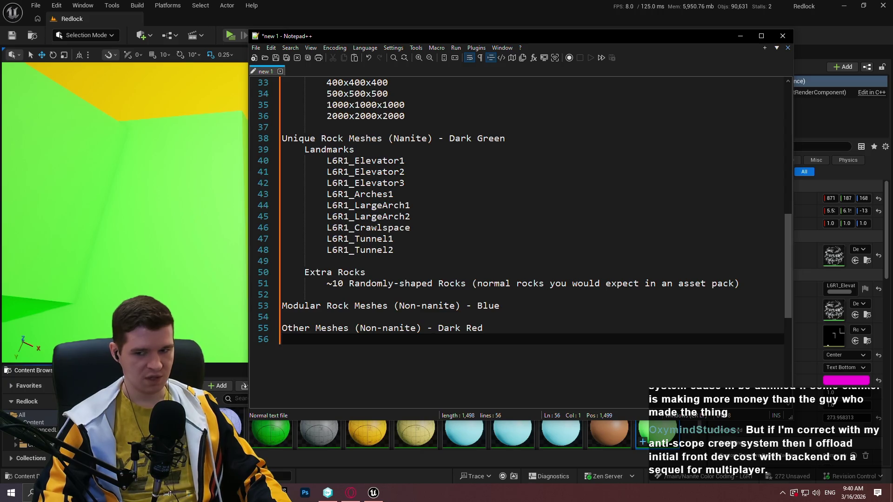
click(411, 7)
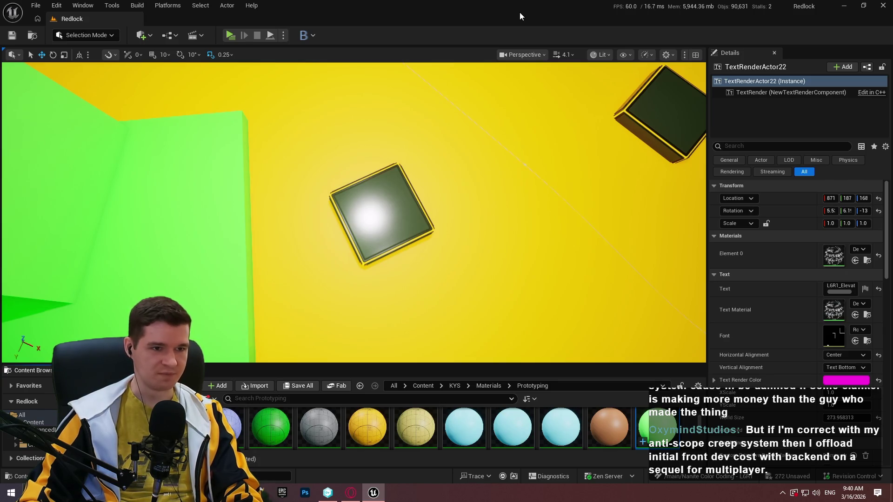
- Capture a region of the level viewport with Lightshot
key(Print)
drag(153, 114, 596, 380)
drag(473, 205, 488, 181)
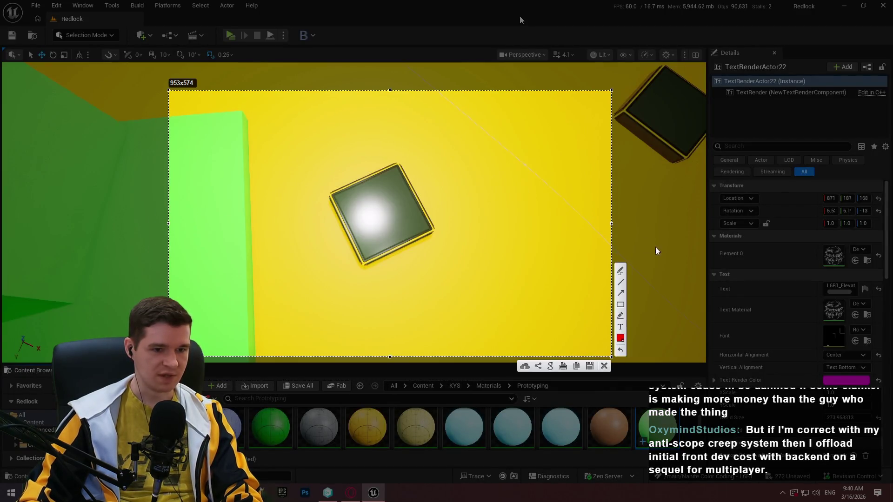
- Mark the dark square platform with a red circle, rectangle and curve, then close the capture
mouse_move(358, 175)
mouse_down()
mouse_move(331, 228)
mouse_move(356, 255)
mouse_move(388, 264)
mouse_move(424, 232)
mouse_move(426, 195)
mouse_move(372, 169)
mouse_move(357, 176)
mouse_up()
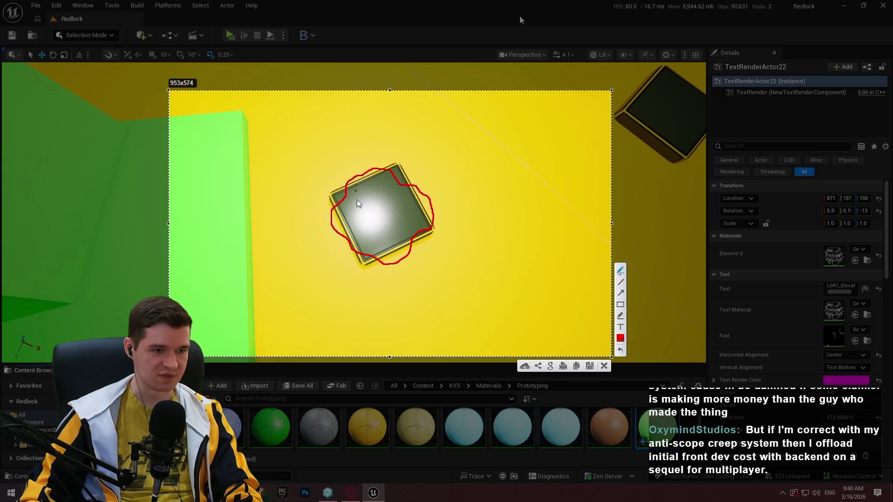
click(621, 305)
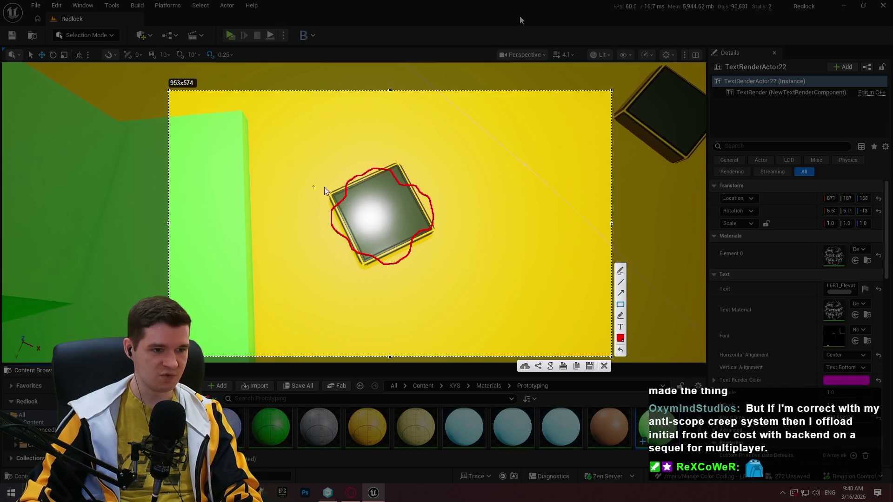
drag(323, 160, 443, 271)
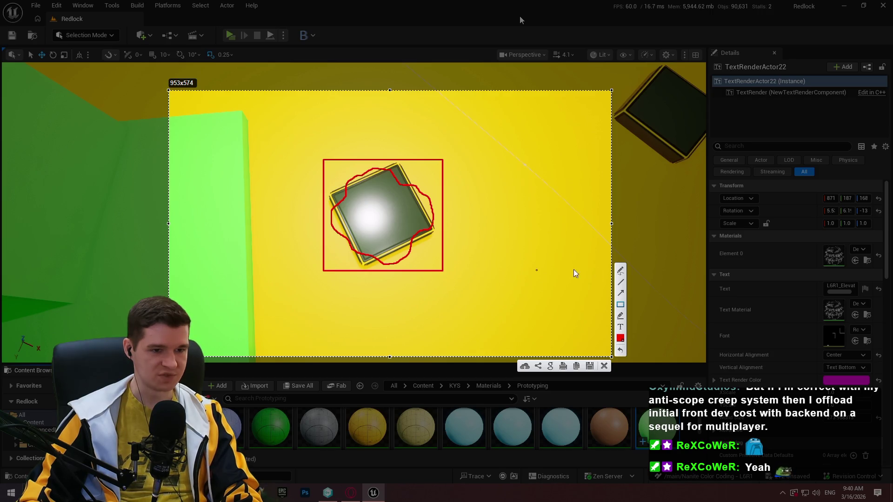
click(620, 270)
mouse_move(428, 114)
mouse_down()
mouse_move(563, 191)
mouse_move(470, 190)
mouse_move(392, 113)
mouse_move(445, 126)
mouse_up()
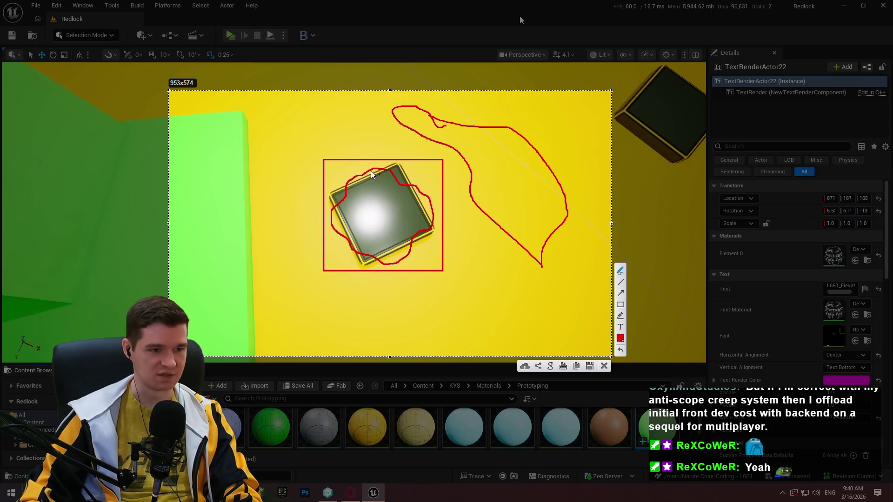
click(606, 367)
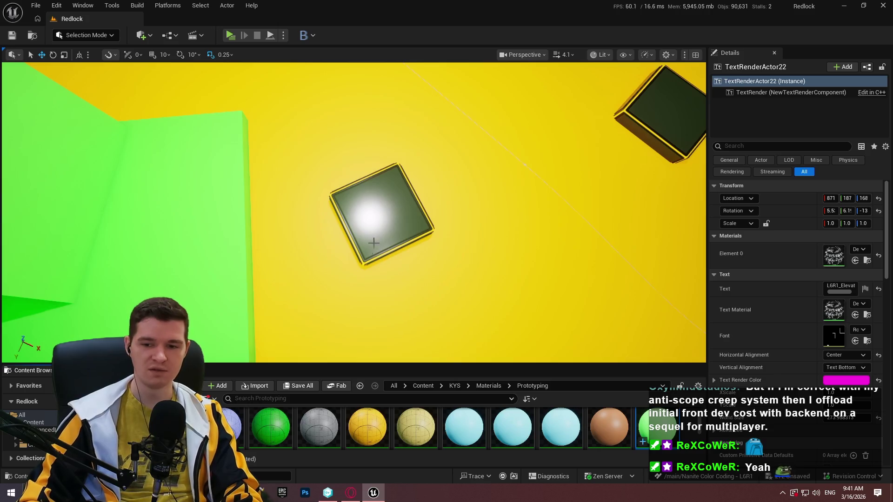
- Bring the Notepad++ rock mesh notes in front of the Unreal Editor
click(259, 492)
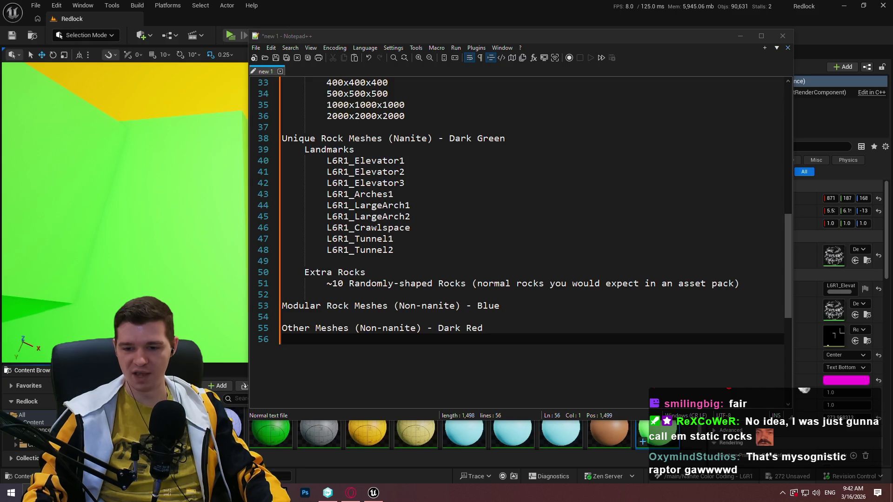
click(95, 240)
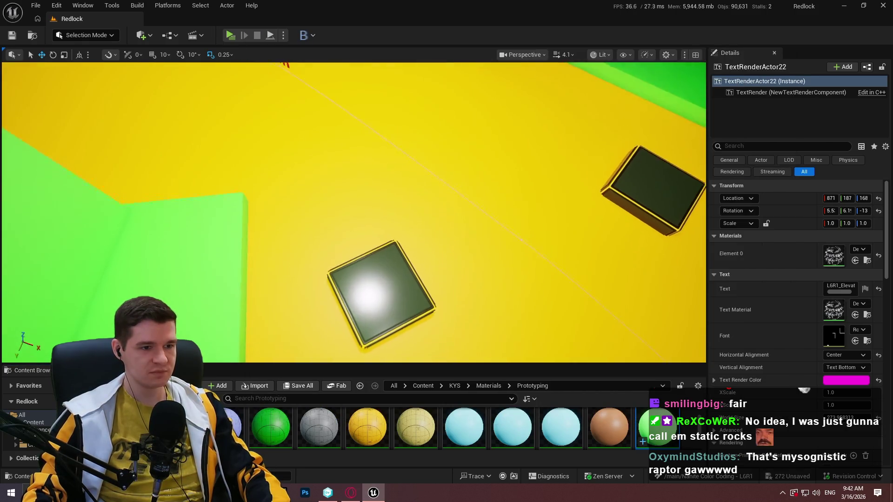
drag(315, 224, 288, 209)
drag(506, 200, 506, 200)
scroll(505, 201, down, 2)
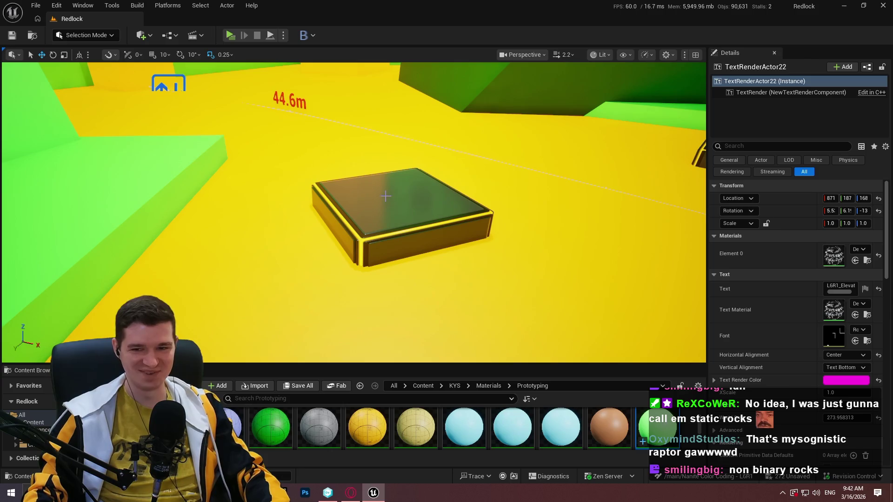
drag(390, 155, 392, 240)
scroll(390, 155, down, 2)
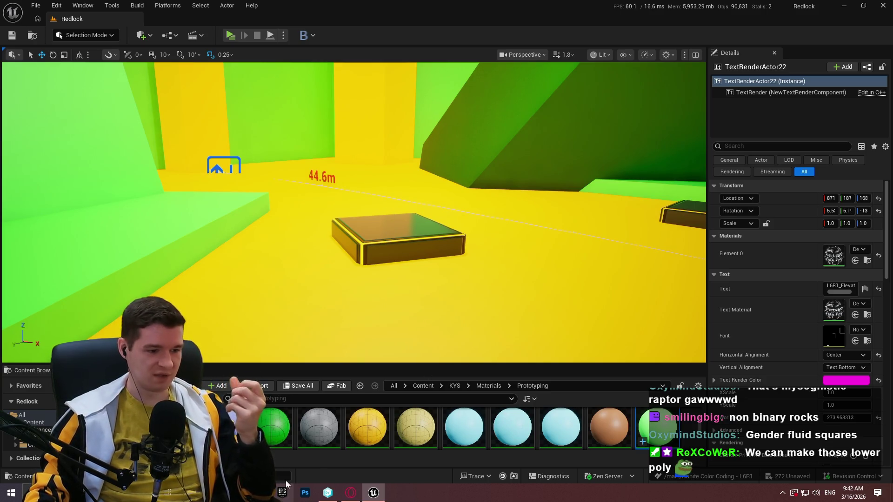
key(alt+Tab)
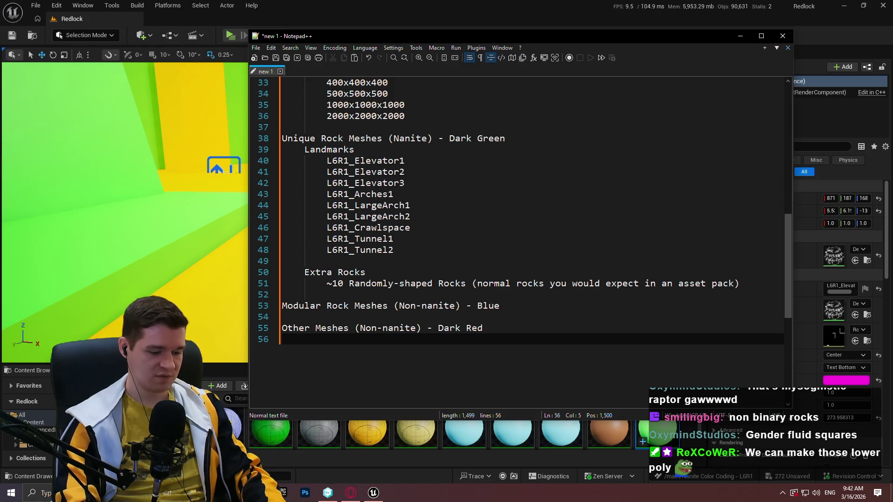
- Add the 'Platform Rocks' subheading and begin its '~10 irregularly-shaped, but still' description
text(Platform Rocks)
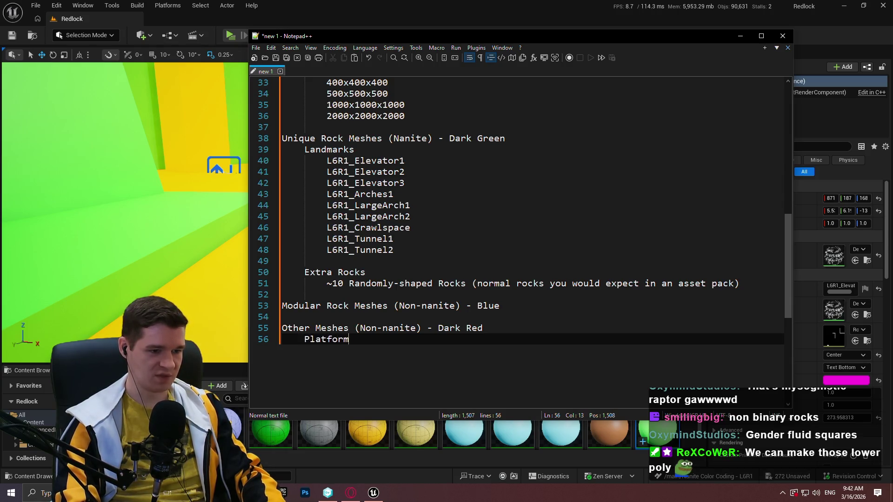
key(Return)
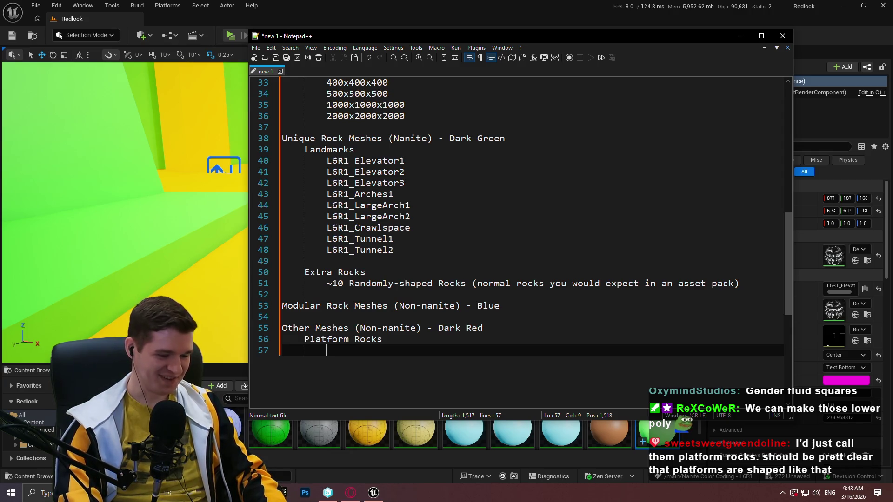
text(~10 irreg)
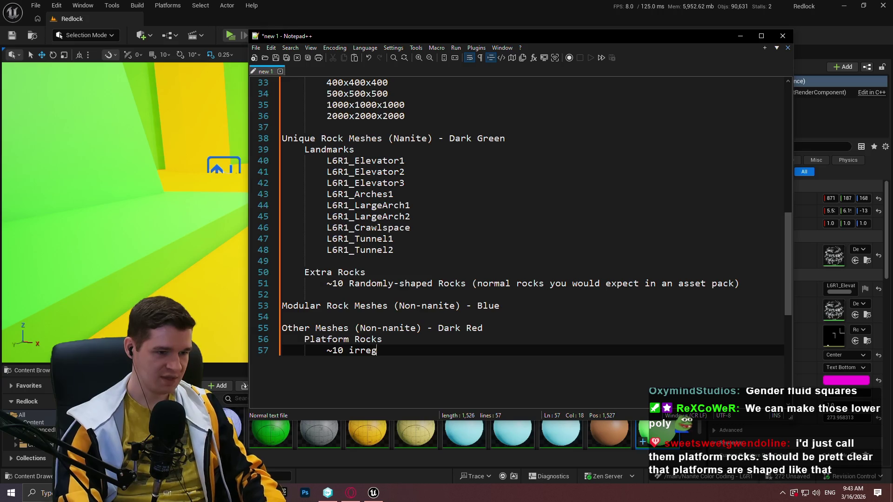
text(arly)
key(BackSpace)
key(BackSpace)
key(BackSpace)
text(haped, but still )
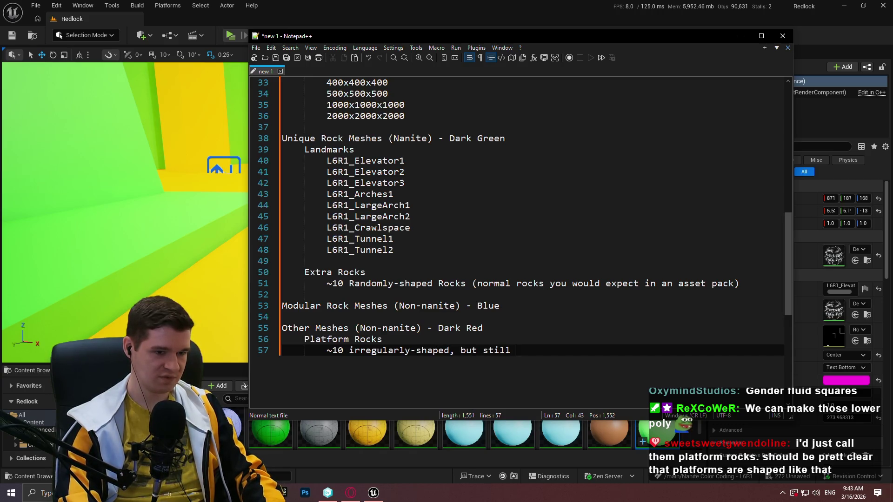
text(square-ish)
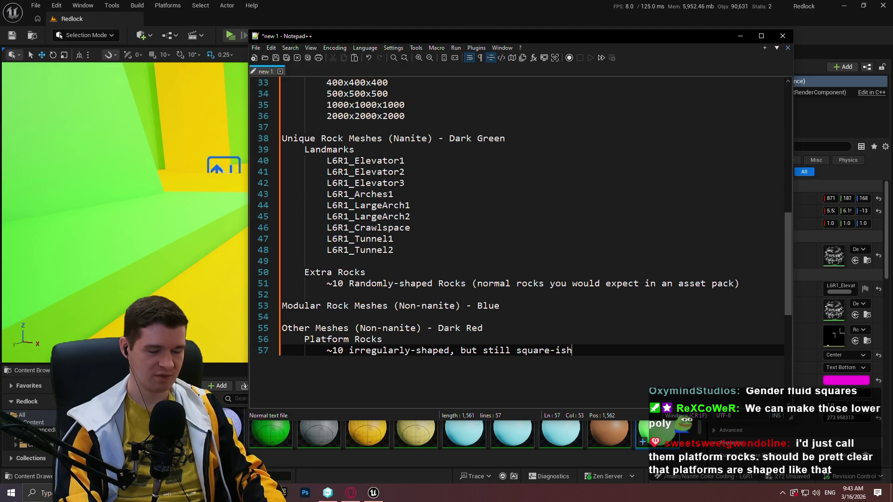
text(, with fl)
text(ps)
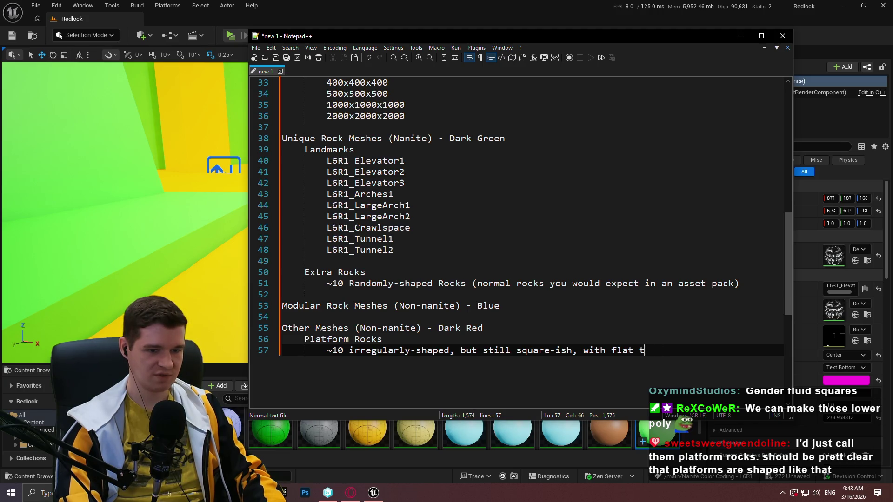
text(ps)
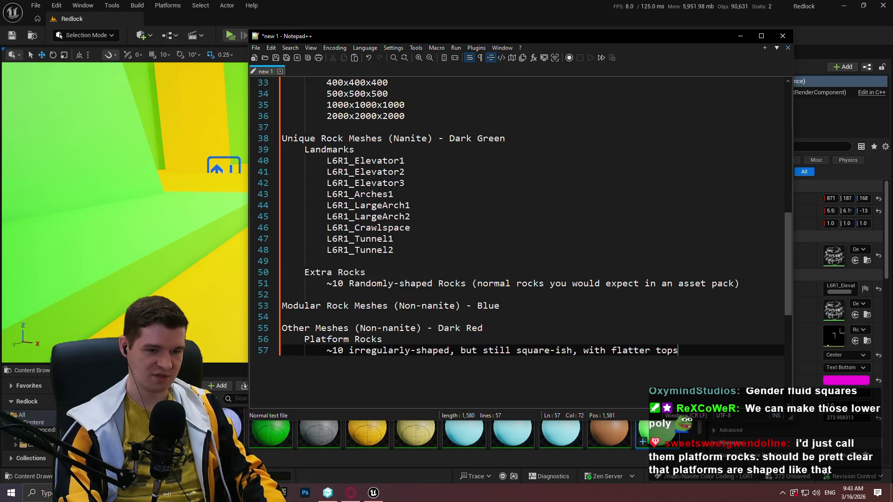
click(51, 167)
mouse_move(354, 211)
mouse_down()
mouse_move(315, 261)
mouse_move(339, 279)
mouse_move(60, 159)
mouse_up()
scroll(335, 235, down, 2)
scroll(200, 218, up, 2)
scroll(60, 159, up, 5)
scroll(60, 160, up, 3)
drag(117, 166, 117, 167)
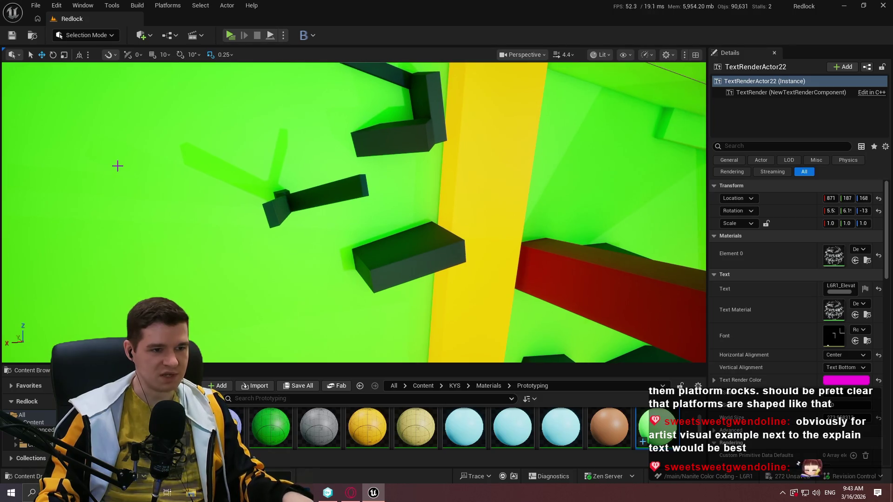
drag(441, 205, 440, 205)
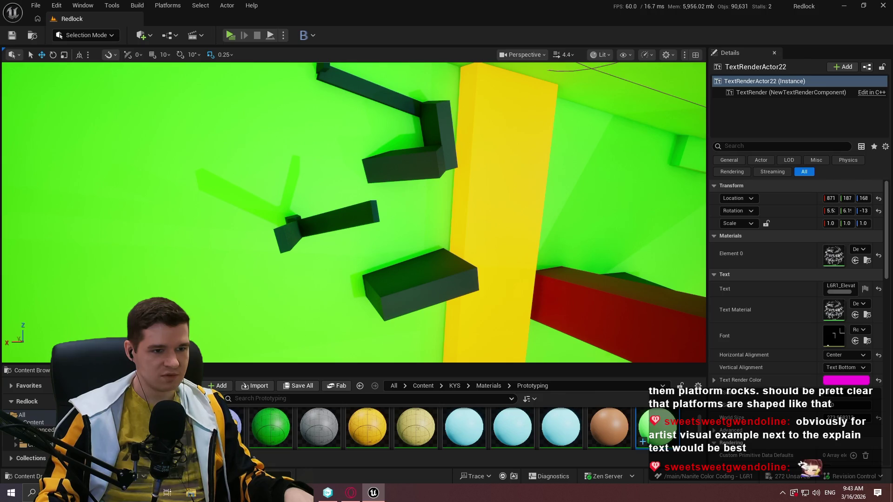
key(alt+Tab)
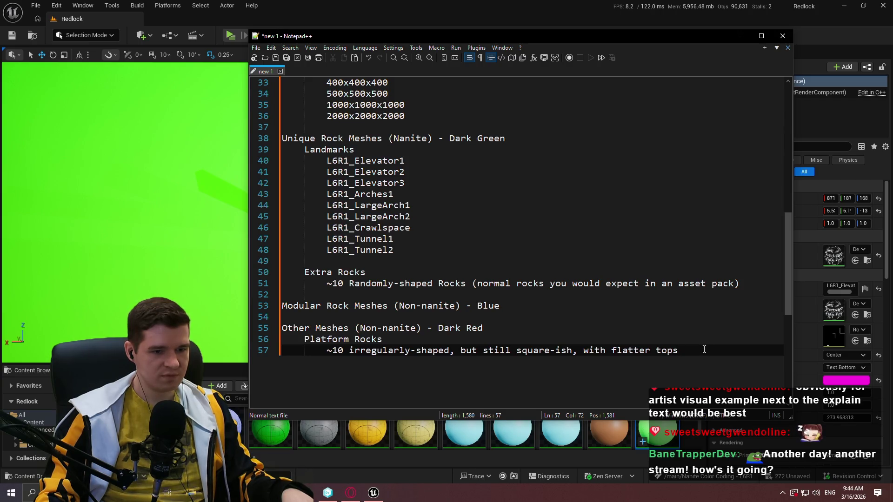
drag(703, 350, 702, 340)
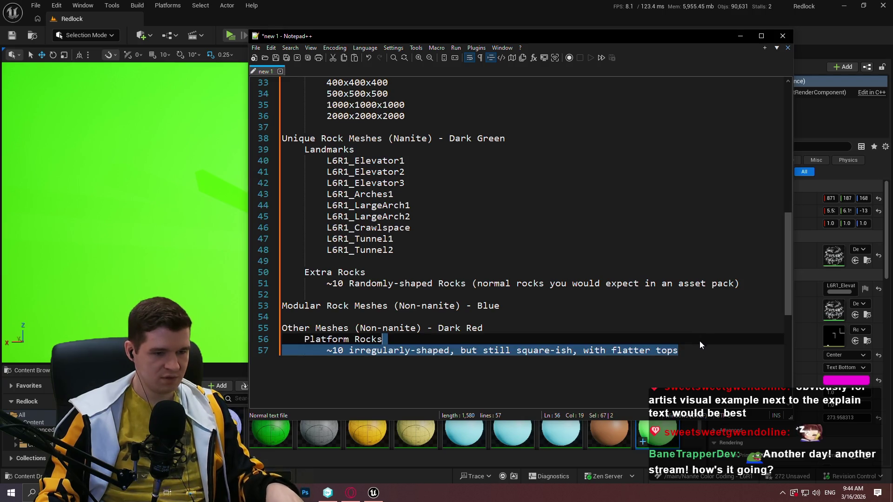
key(ctrl+c)
key(End)
key(ctrl+v)
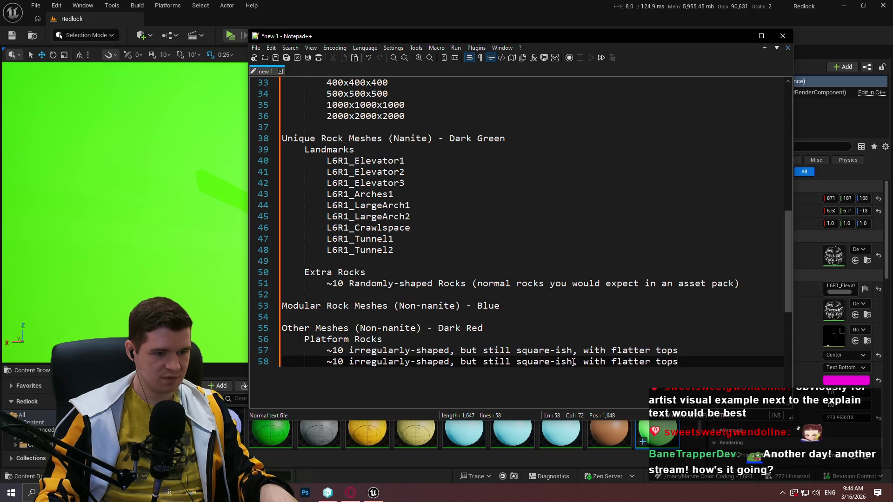
key(ctrl+z)
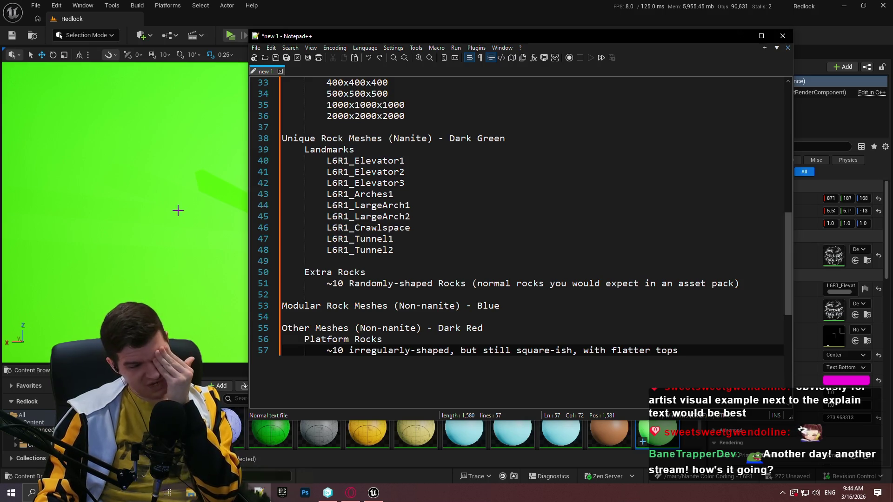
- Return to the Redlock level and apply the blue prototype material to the wedge
click(166, 152)
drag(505, 233, 505, 233)
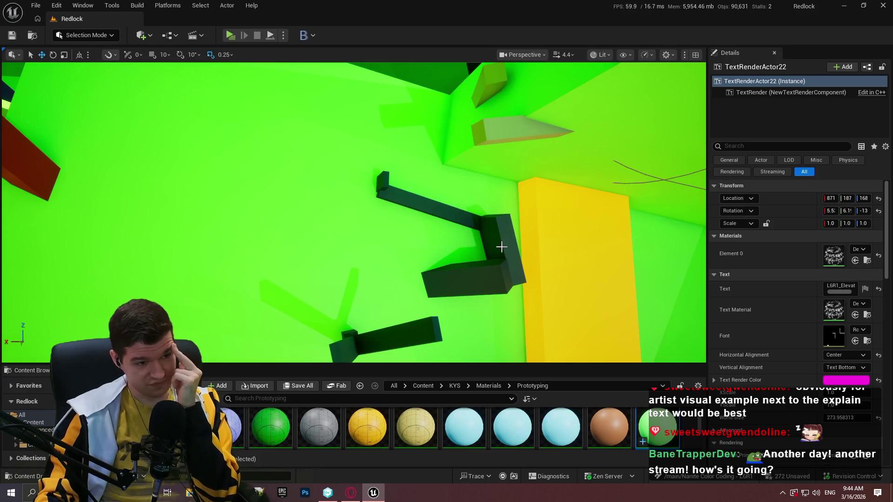
drag(497, 253, 558, 237)
scroll(530, 414, down, 2)
scroll(511, 419, down, 4)
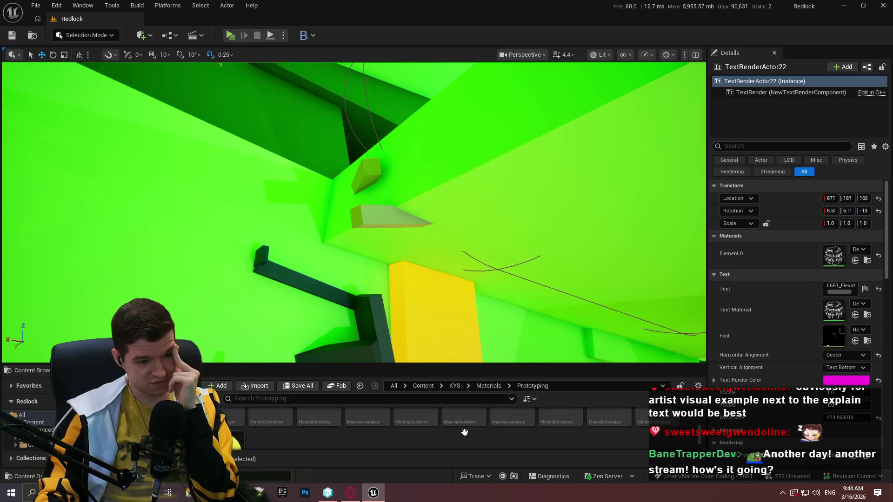
scroll(492, 420, down, 3)
mouse_move(416, 426)
mouse_down()
mouse_move(377, 241)
mouse_move(391, 217)
mouse_move(363, 167)
mouse_up()
- Try red on the large wall but undo it, keeping the wall green
drag(609, 430, 369, 217)
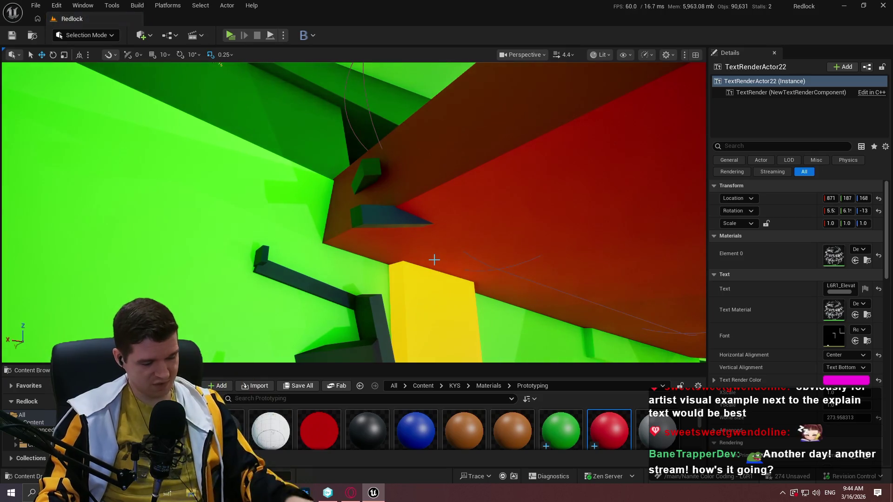
key(ctrl+z)
mouse_move(421, 269)
mouse_down()
mouse_move(381, 239)
mouse_move(360, 251)
mouse_up()
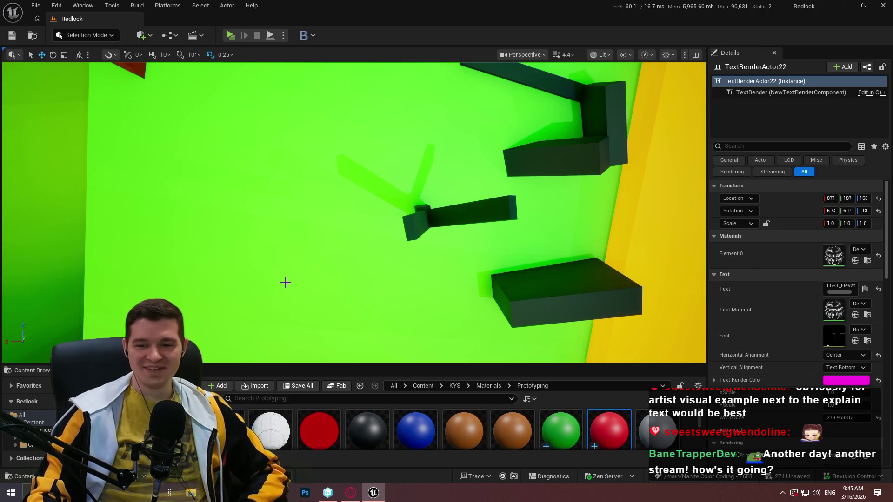
mouse_move(273, 239)
mouse_down()
mouse_move(279, 186)
mouse_move(258, 207)
mouse_move(405, 292)
mouse_up()
- Apply MI_ProtoDarkRed to the beam
mouse_move(609, 430)
mouse_down()
mouse_move(502, 325)
mouse_move(310, 200)
mouse_move(274, 211)
mouse_move(317, 182)
mouse_move(313, 205)
mouse_up()
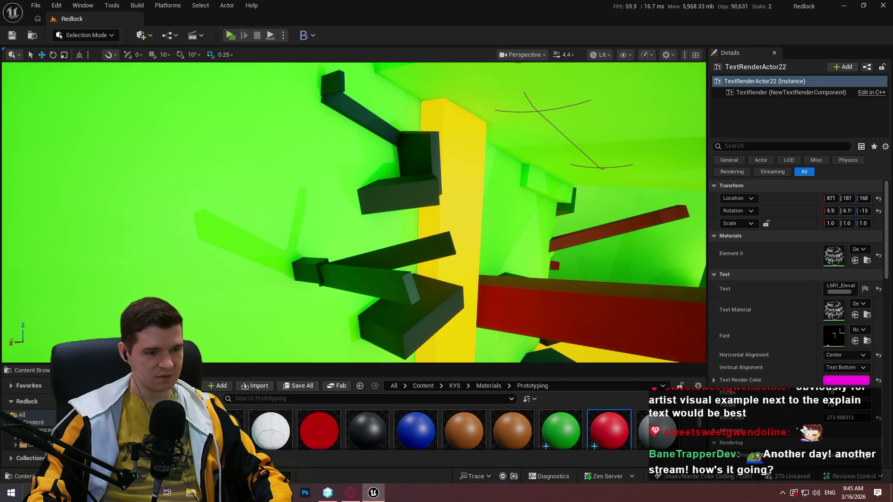
drag(312, 205, 354, 215)
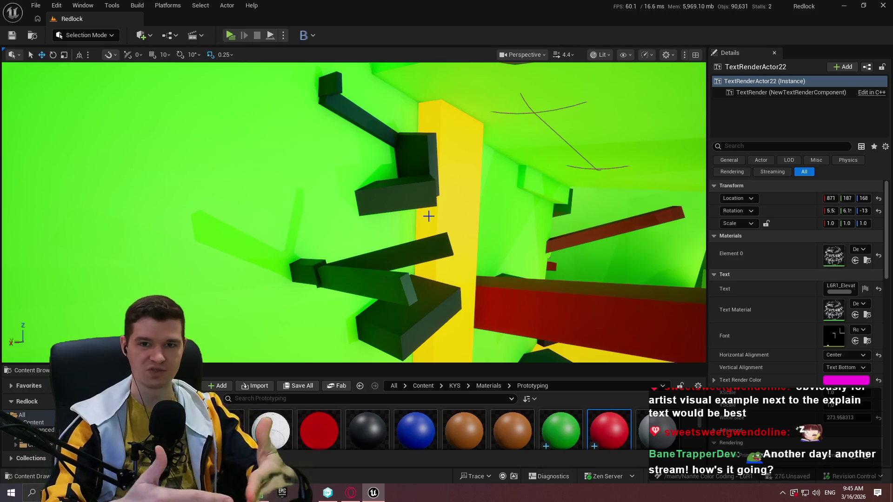
drag(558, 235, 483, 209)
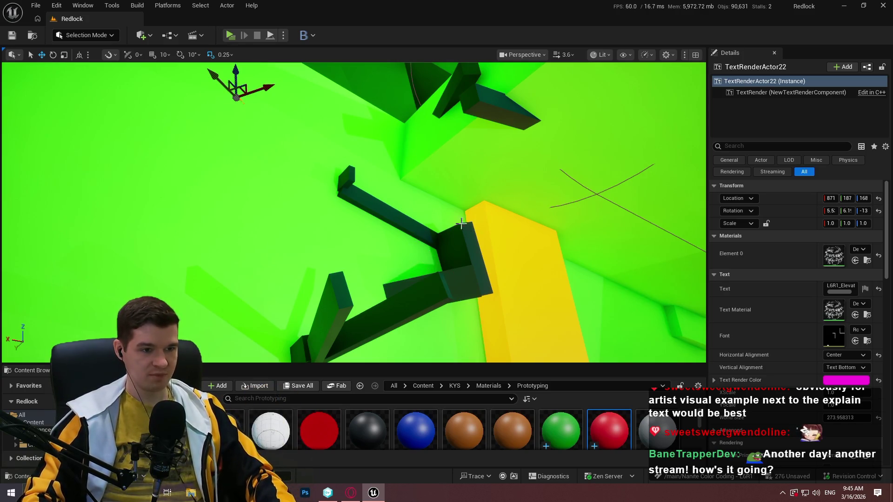
- Fly through the level toward the yellow pillar and make the viewport full screen
scroll(448, 268, down, 2)
drag(448, 269, 372, 202)
mouse_move(527, 130)
mouse_down()
mouse_move(427, 252)
mouse_move(454, 201)
mouse_move(490, 179)
mouse_up()
key(F11)
key(F11)
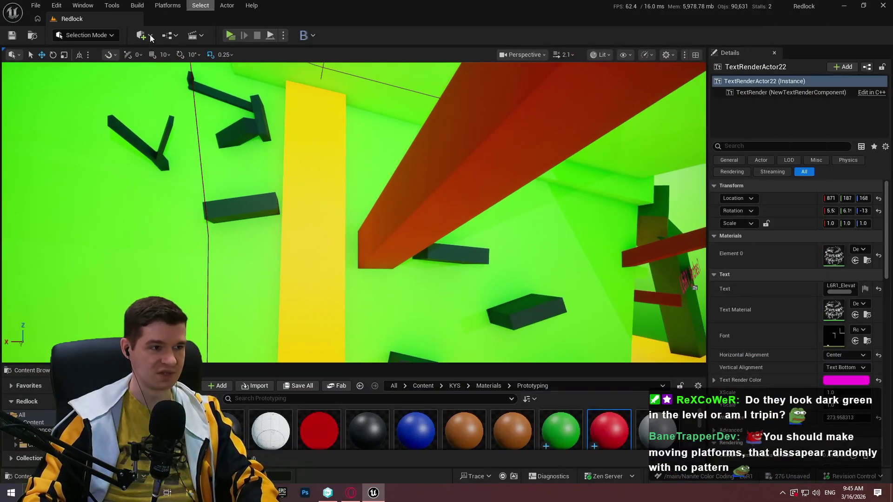
click(56, 5)
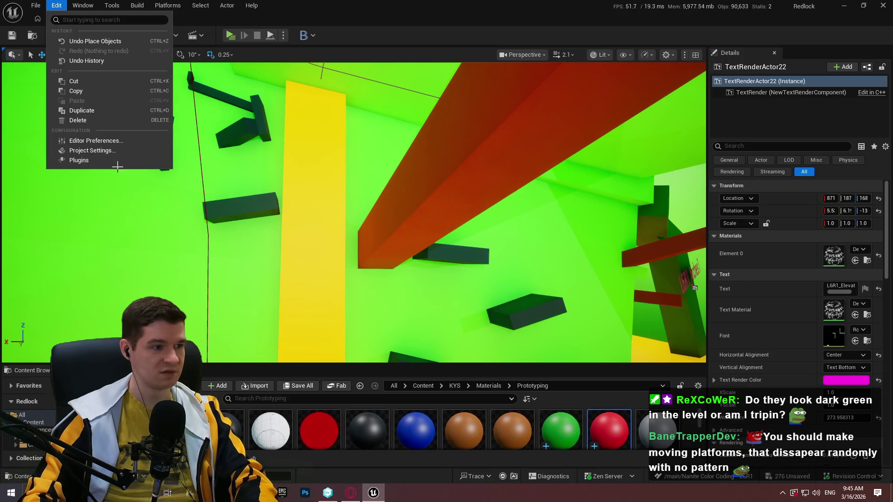
- Set global illumination to Screen Space (Beta) and reflections to Screen Space, then view the level
click(91, 152)
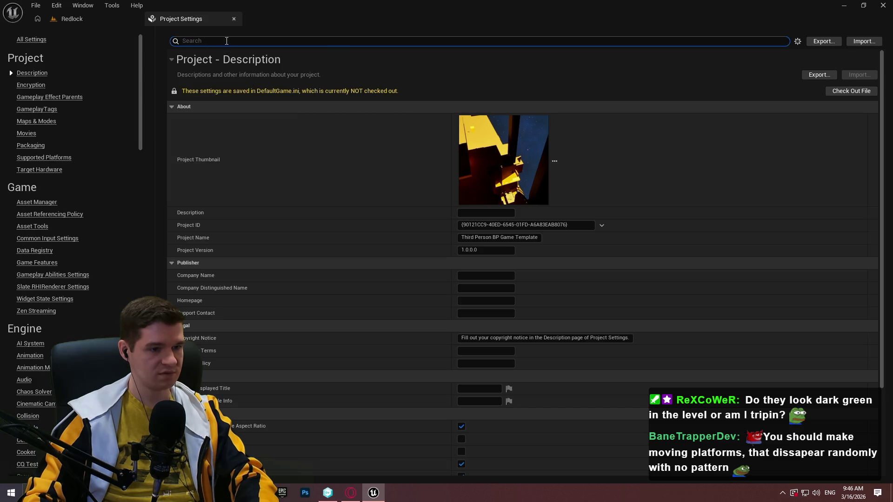
text(lumen)
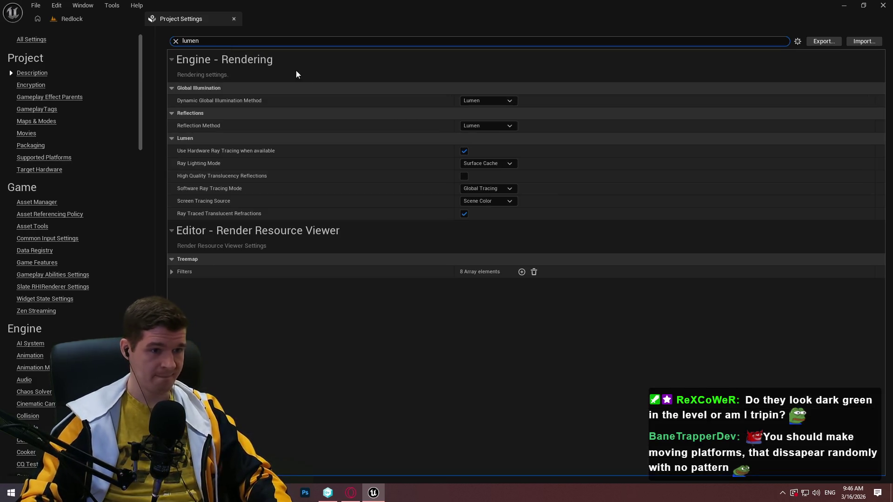
click(485, 102)
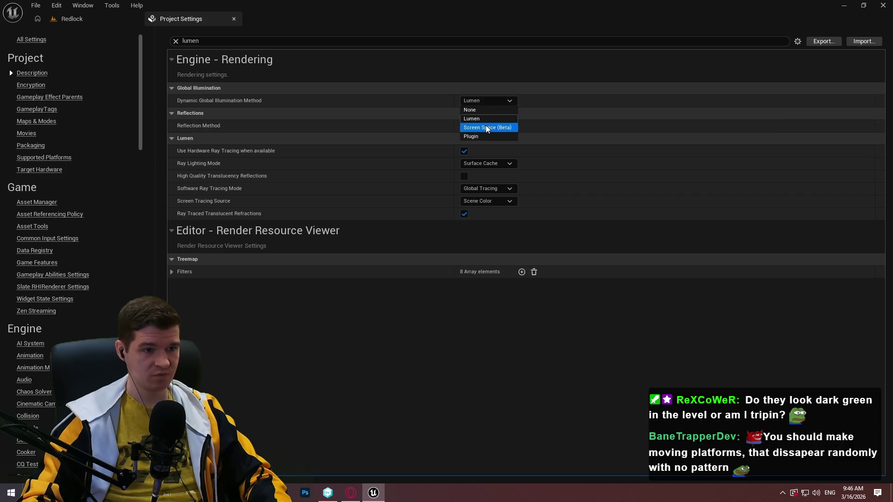
click(491, 126)
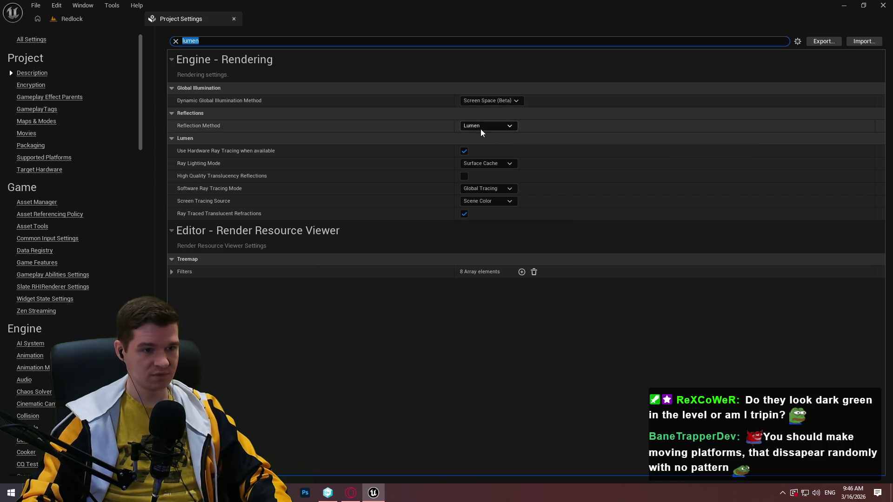
click(481, 129)
click(495, 152)
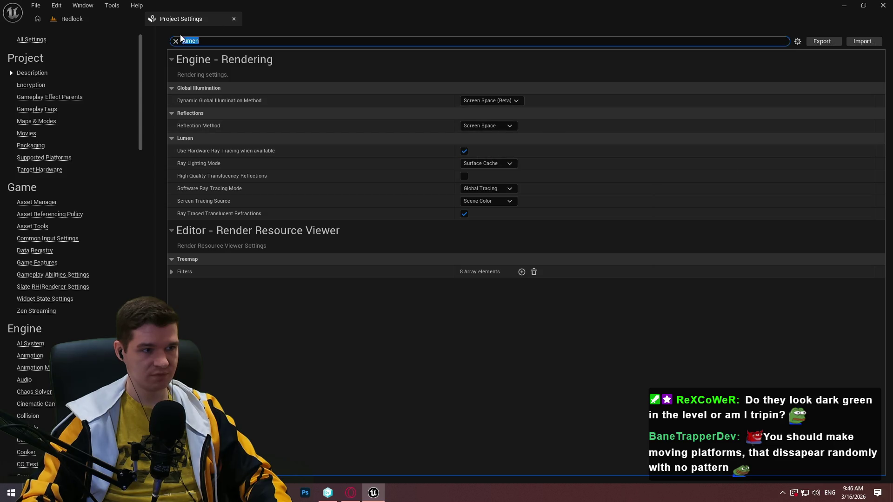
click(72, 19)
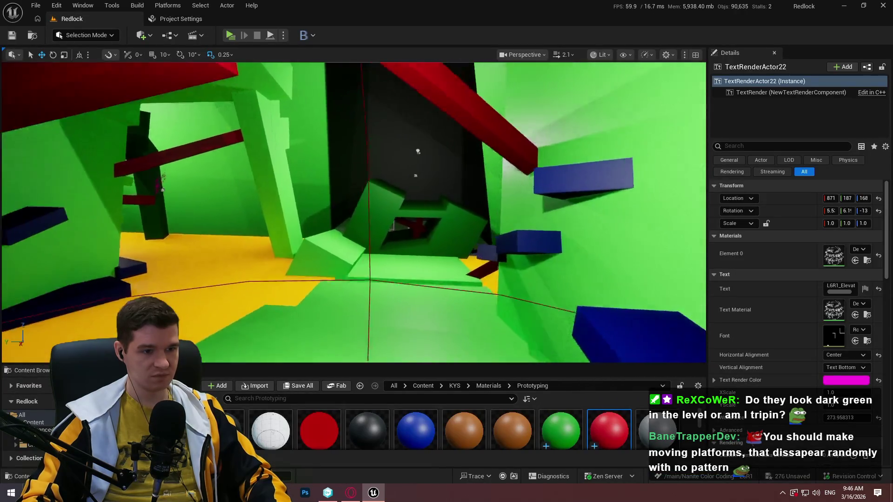
mouse_move(353, 209)
mouse_down()
mouse_move(284, 177)
mouse_move(575, 164)
mouse_move(446, 130)
mouse_move(344, 191)
mouse_up()
scroll(427, 149, up, 2)
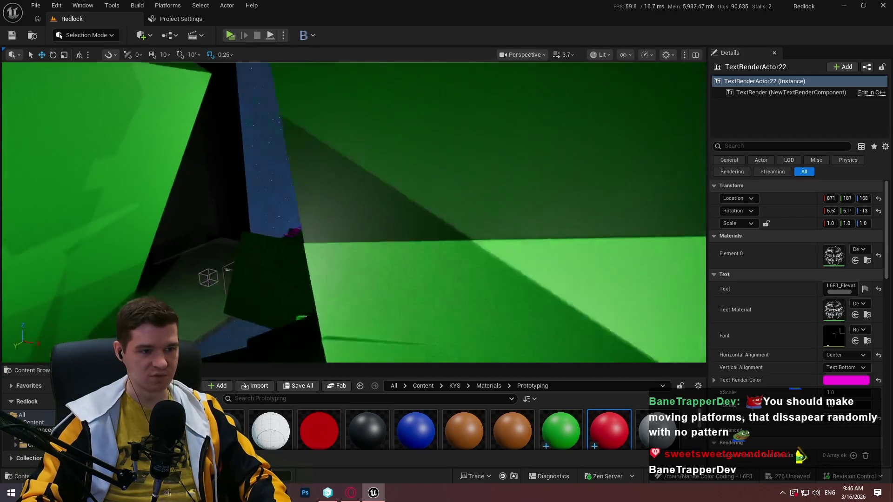
drag(81, 95, 399, 146)
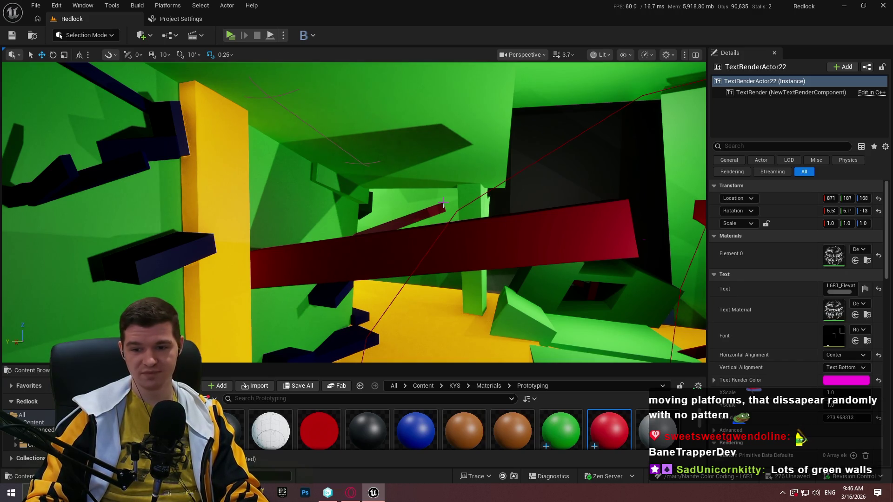
mouse_move(331, 199)
mouse_down()
mouse_move(325, 154)
mouse_move(335, 246)
mouse_move(326, 177)
mouse_move(265, 212)
mouse_up()
key(alt+Tab)
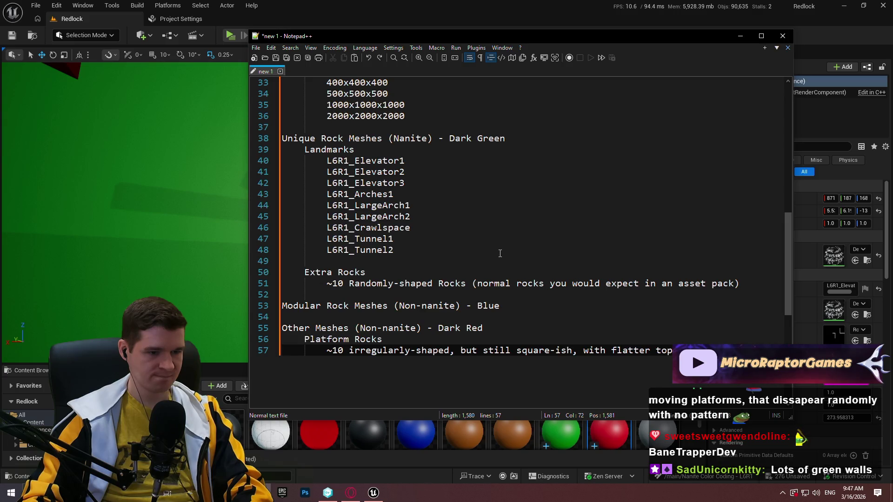
- Duplicate the Platform Rocks description on line 57 as a new line 58
drag(717, 352, 716, 343)
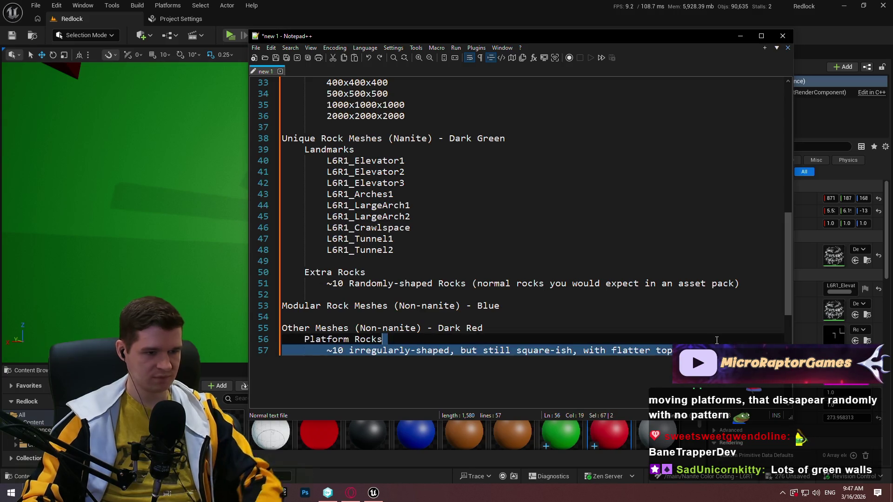
click(716, 340)
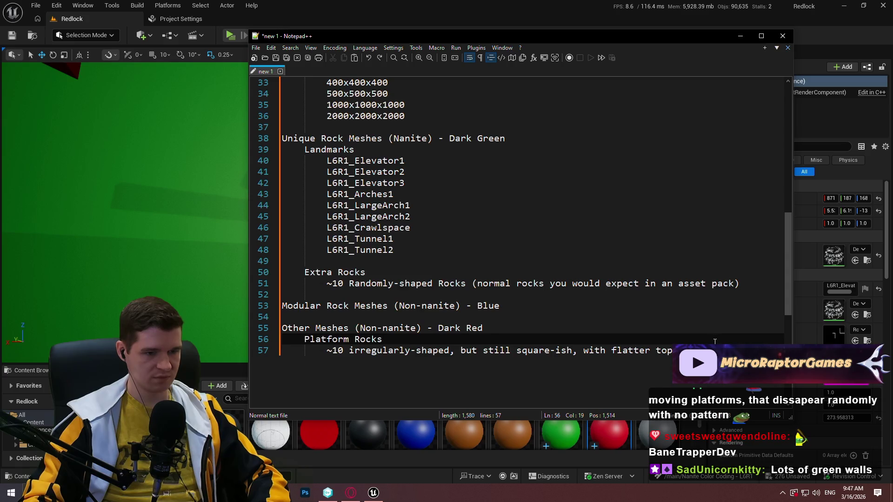
drag(715, 342, 716, 352)
click(716, 353)
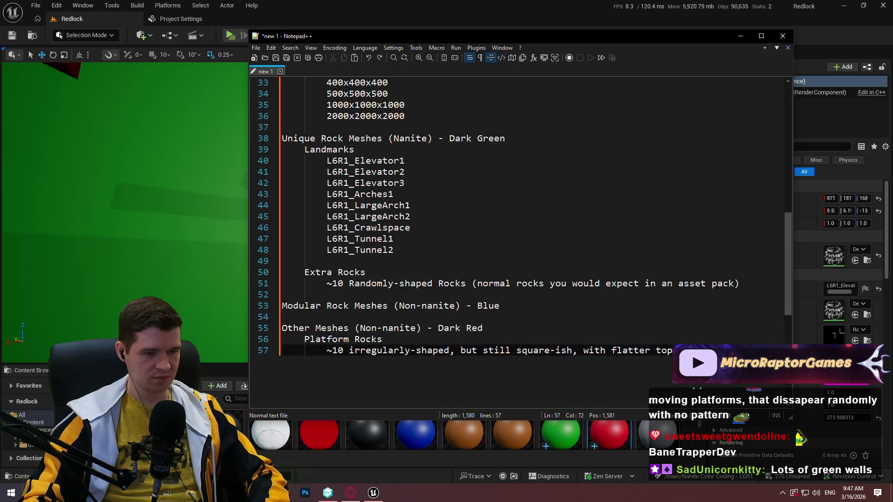
key(ctrl+v)
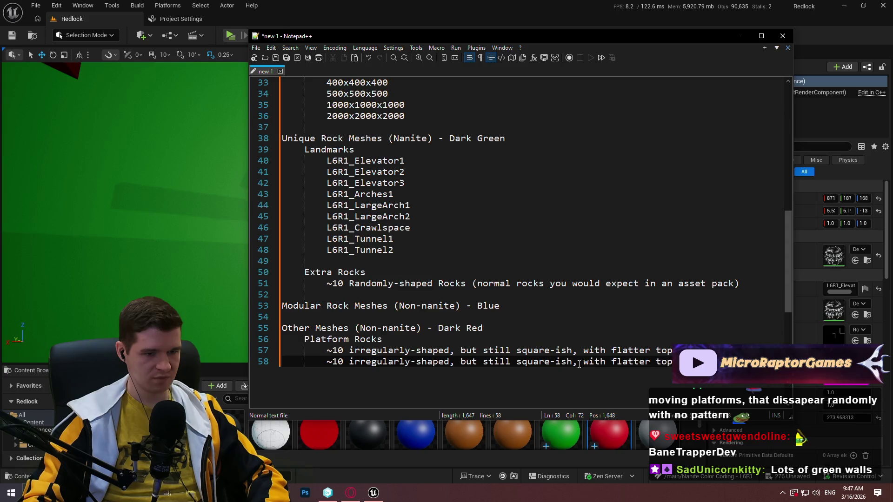
- Delete 'but still square-ish' from line 58 and adjust its number
drag(582, 364, 461, 368)
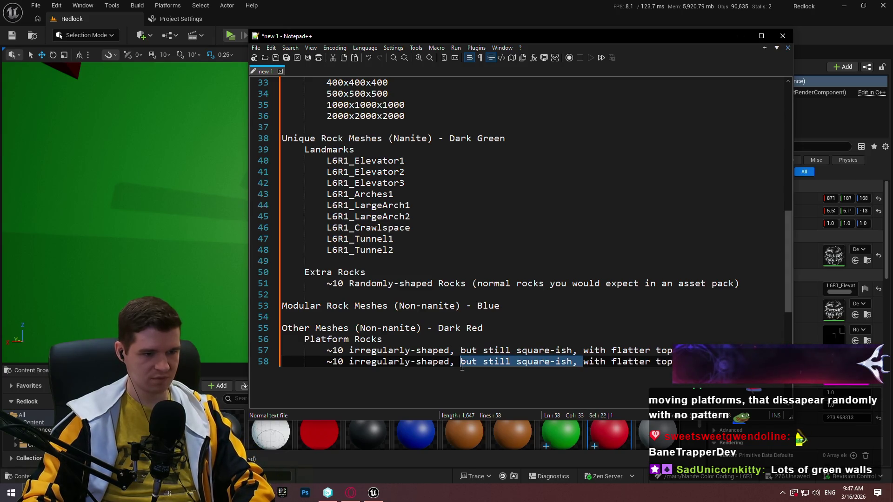
key(BackSpace)
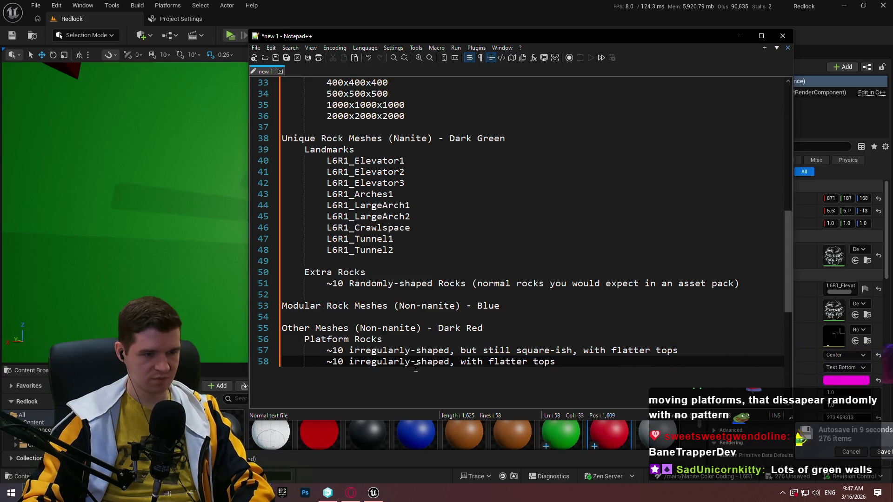
double_click(337, 362)
drag(337, 363, 332, 362)
text(2)
text(1)
click(588, 358)
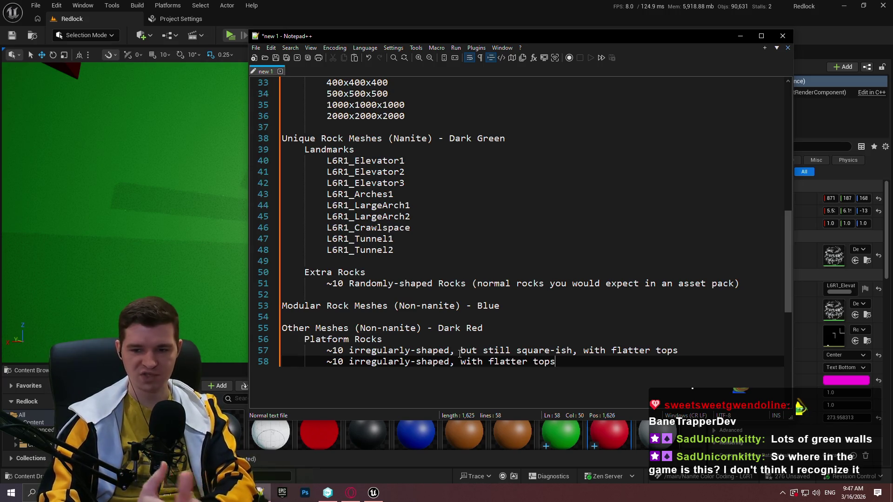
click(165, 241)
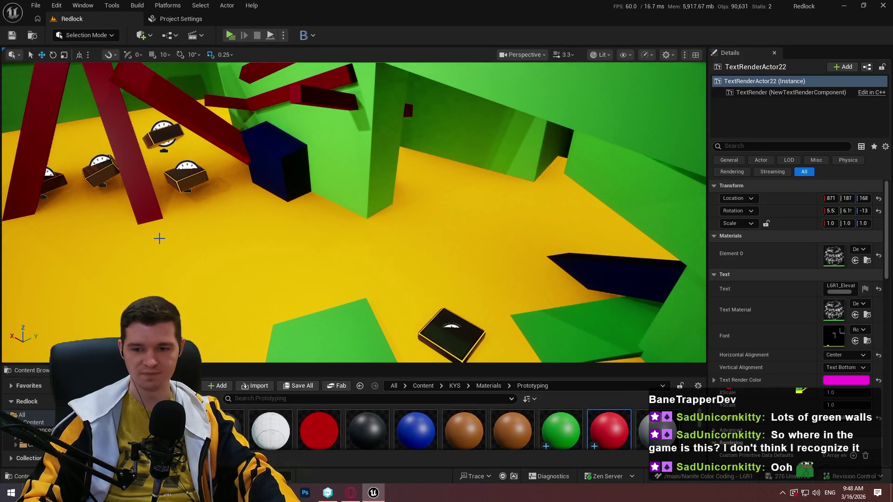
- Go full screen, frame the L6R1_Elevator1 label, and look over the platforms and red beam
key(F11)
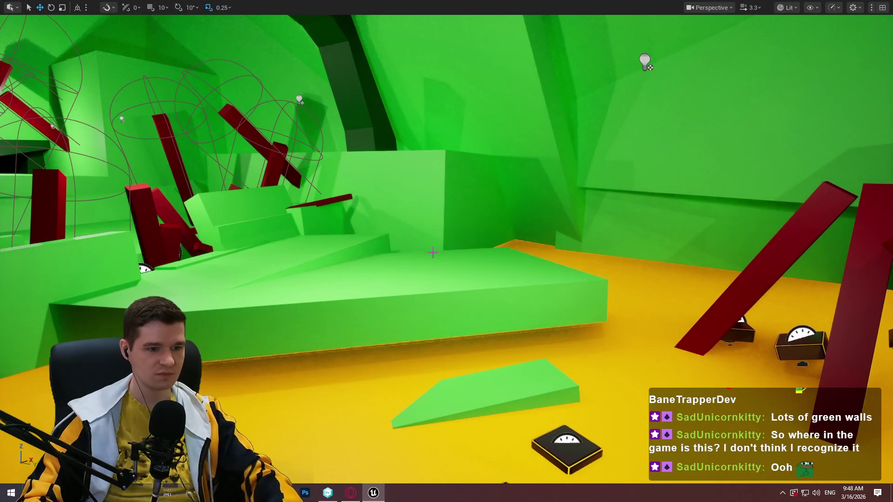
key(f)
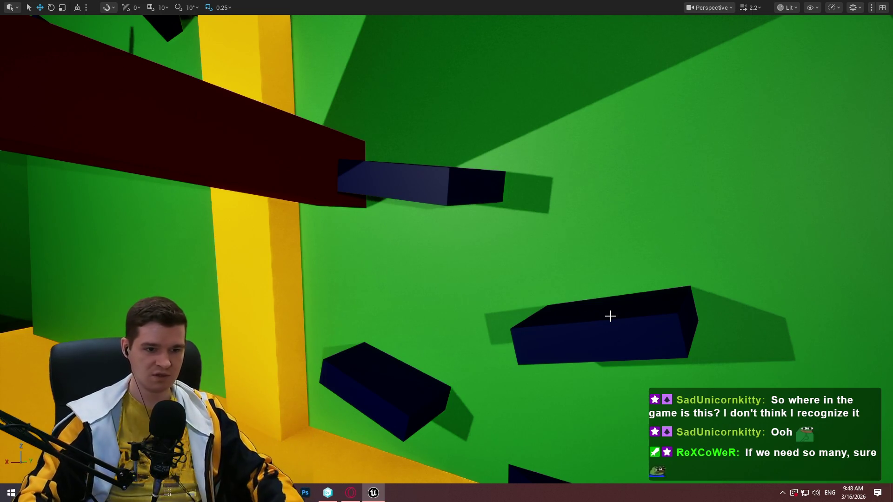
scroll(610, 315, down, 2)
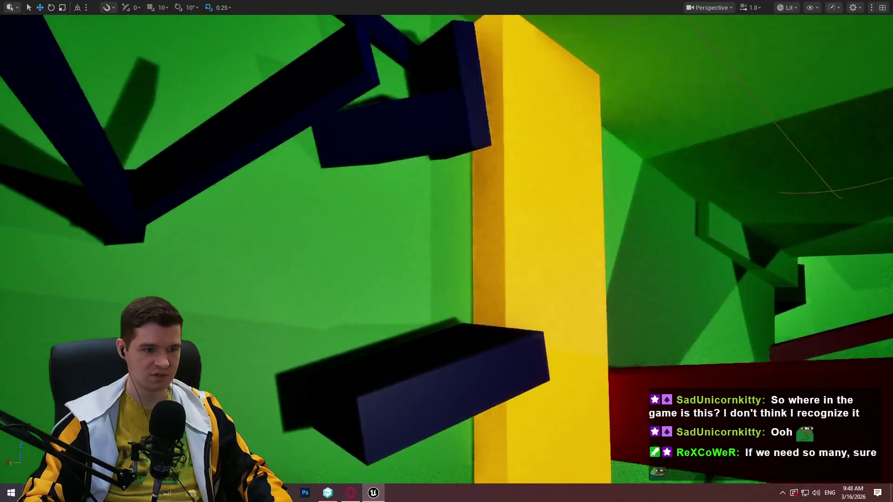
mouse_move(447, 251)
mouse_down()
mouse_move(493, 251)
mouse_move(539, 216)
mouse_up()
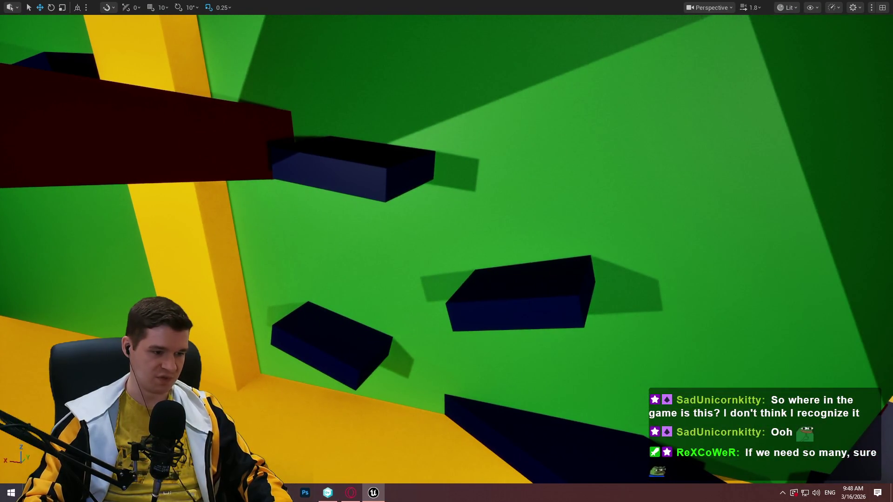
key(alt+Tab)
click(479, 350)
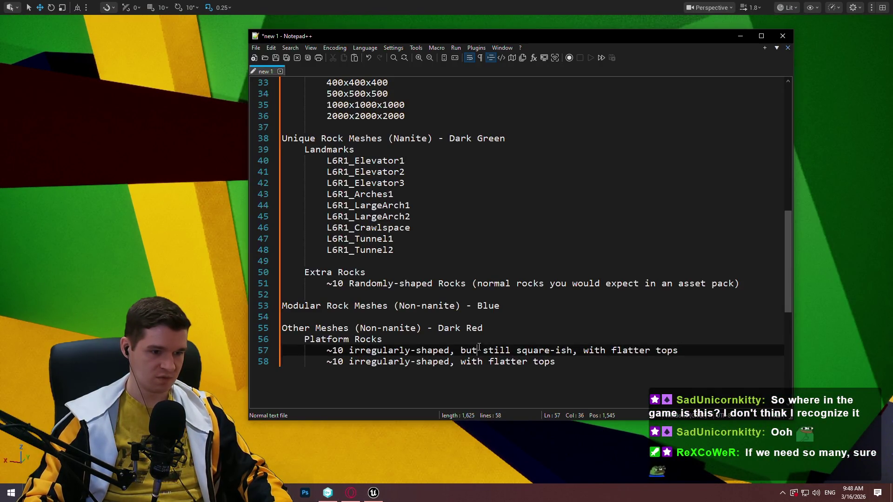
- Start an indented NOTE line beneath the Platform Rocks entries
click(502, 331)
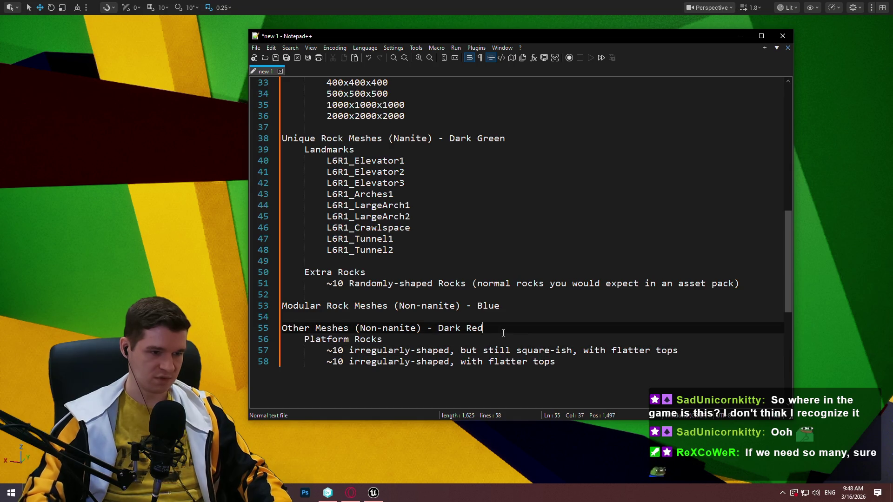
key(Return)
key(Delete)
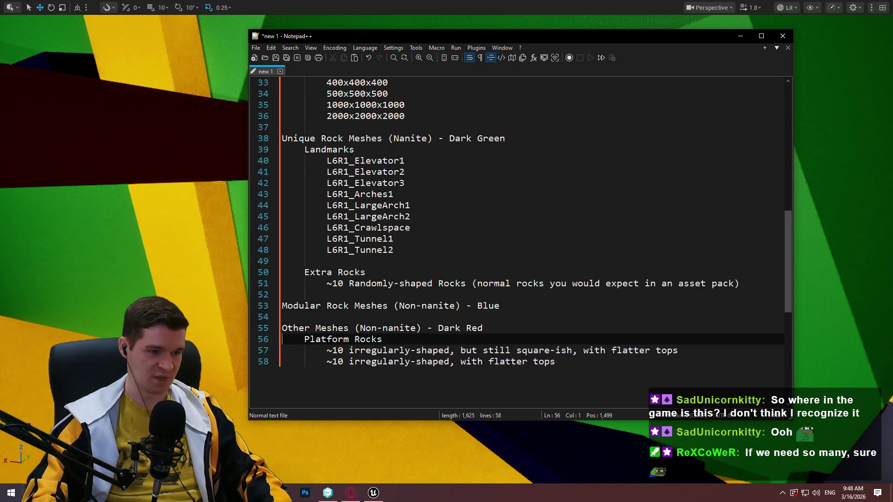
key(Down)
key(Return)
key(Up)
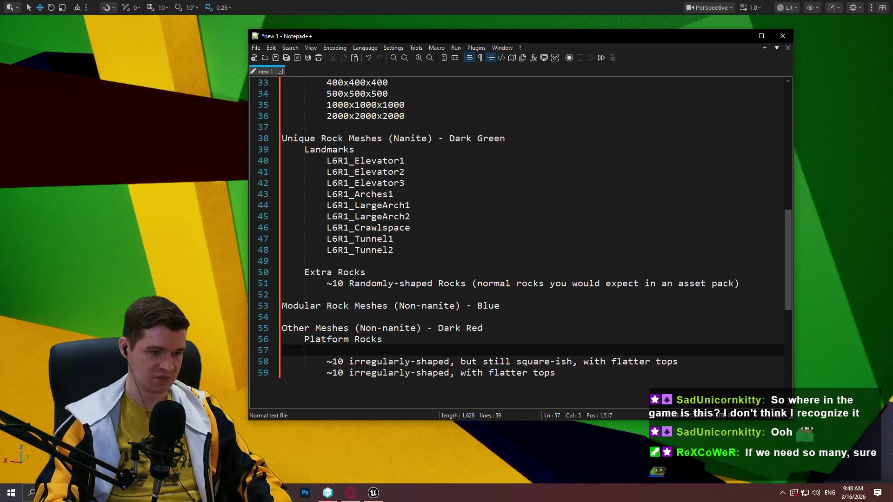
key(Tab)
key(Tab)
text(NOTE)
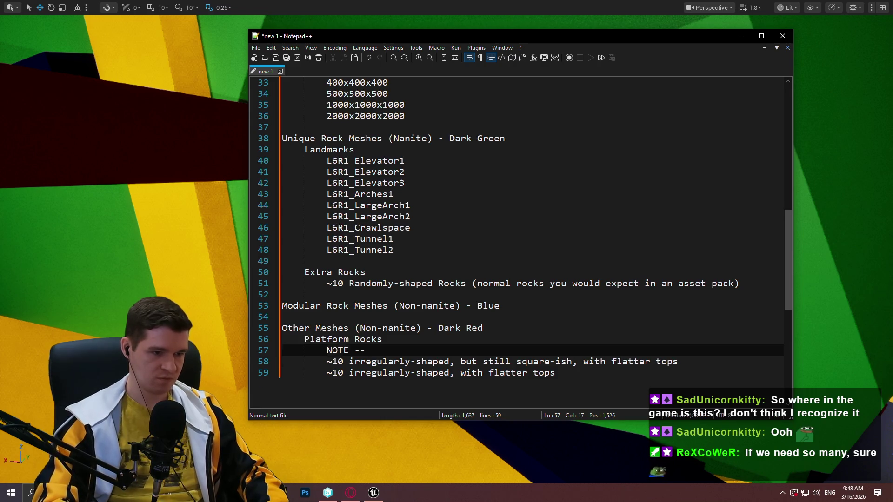
- Write the note: fully deformed sides/bottom allowed, but keep flat-ish for mantling and collision
key(Return)
key(Up)
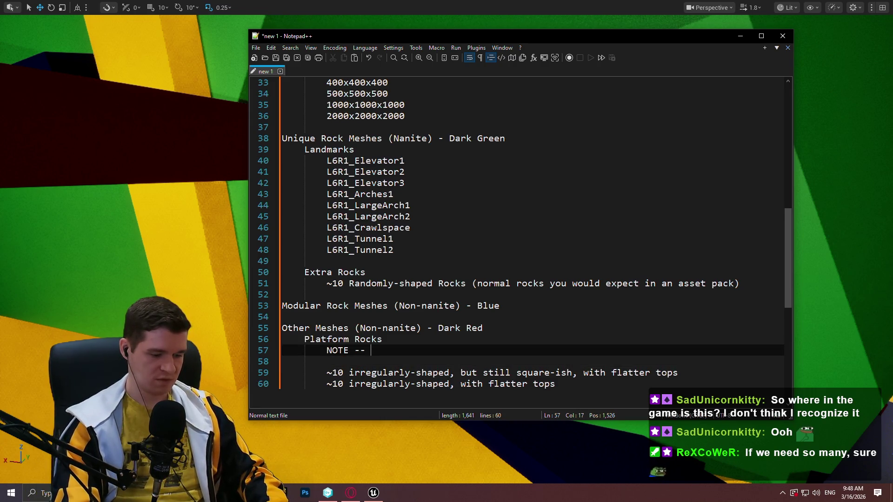
text(fully deformed )
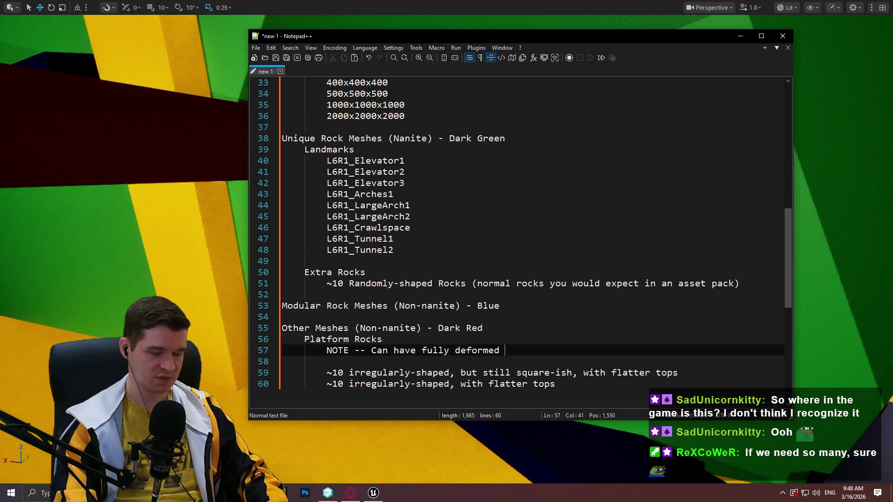
text(sides/bottom, though keep flat-ish for purposes of mantling system and collision)
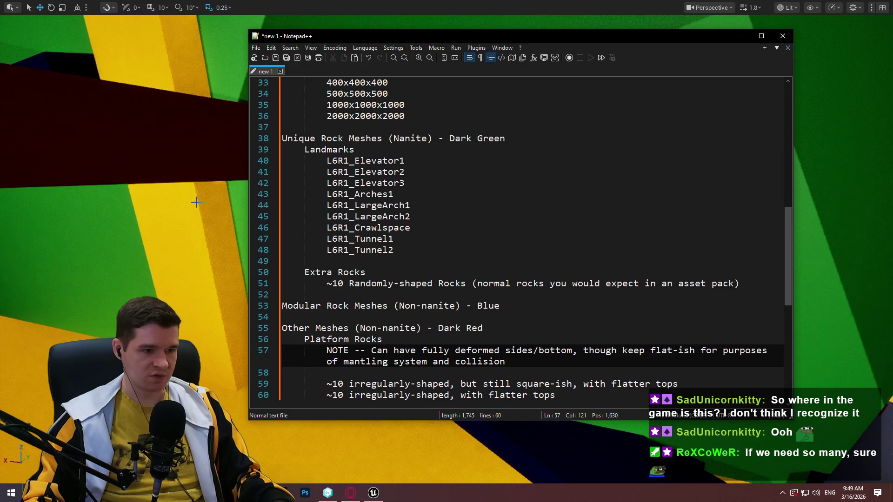
drag(617, 392, 592, 332)
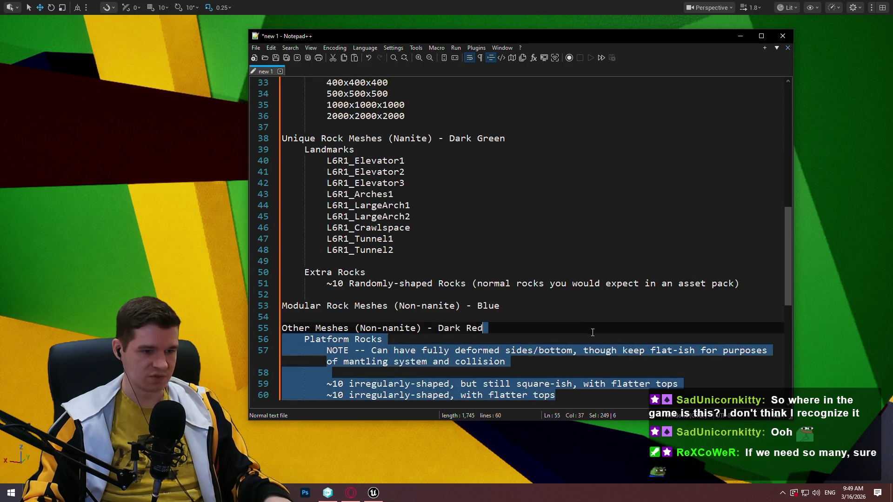
- Cut the Platform Rocks block, paste it under Modular Rock Meshes, then undo the paste
key(ctrl+x)
click(564, 305)
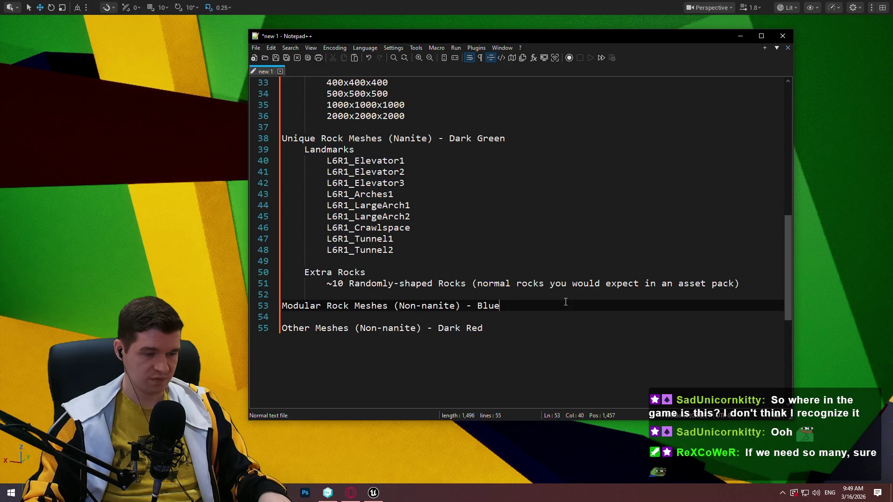
key(ctrl+v)
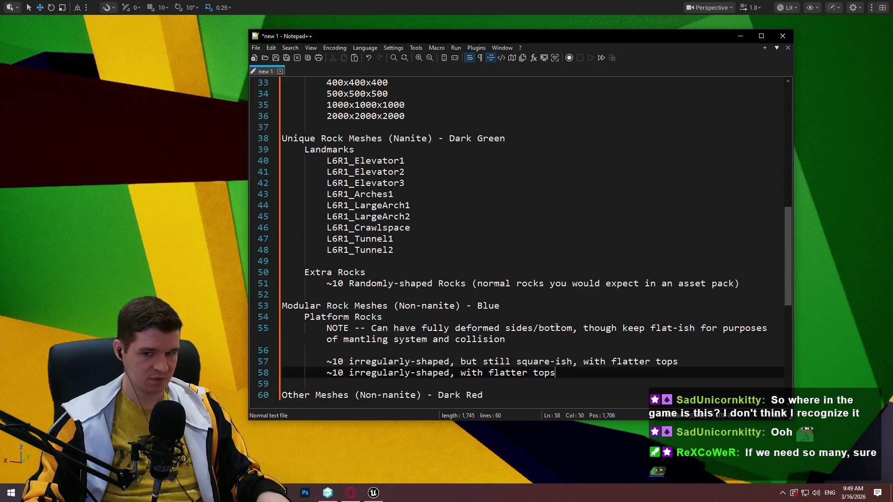
key(ctrl+z)
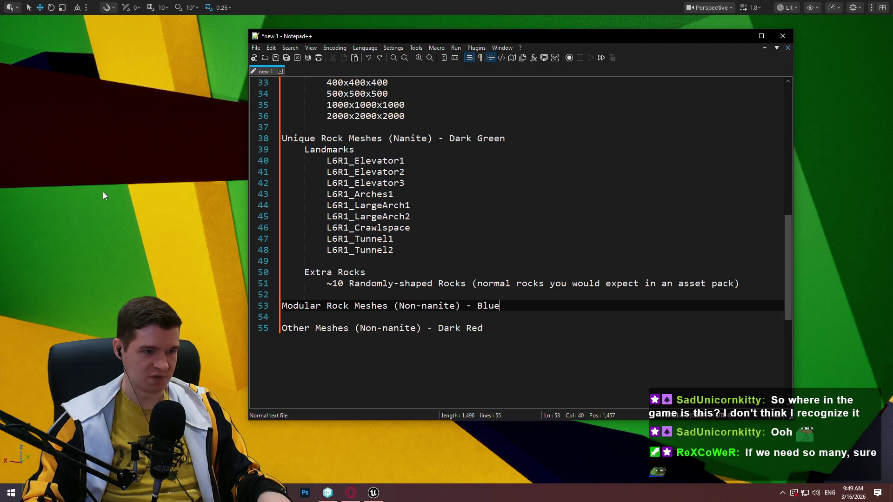
- Undo the last level-editor edit, then paste the Platform Rocks block under Other Meshes
click(219, 206)
key(ctrl+z)
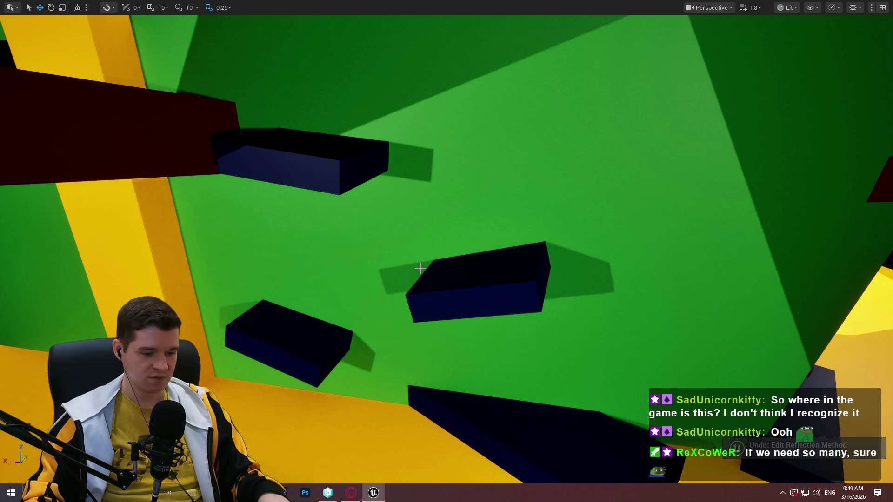
key(alt+Tab)
click(512, 326)
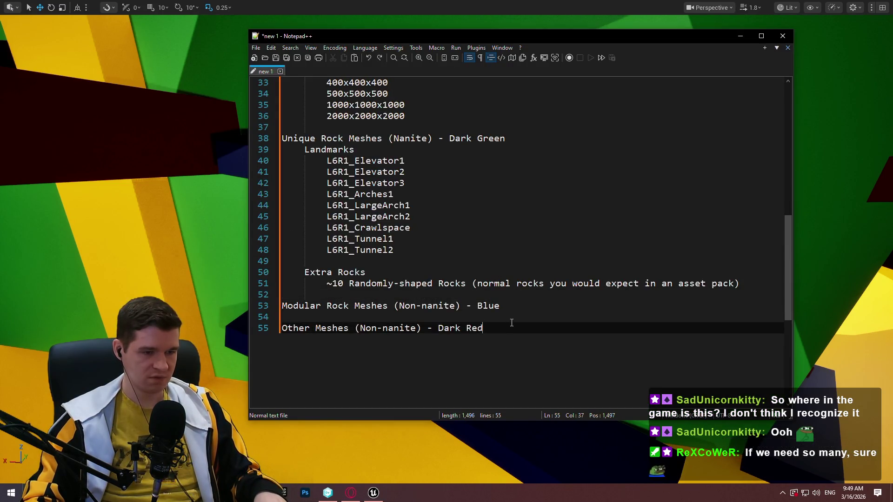
key(ctrl+v)
- Delete 'Modular' from the heading and remove the Platform Rocks block below it
scroll(483, 262, down, 2)
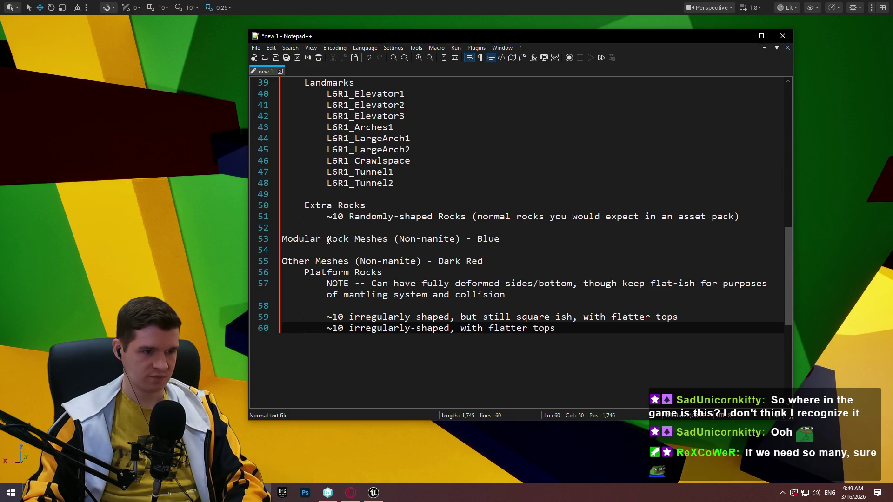
drag(327, 240, 232, 235)
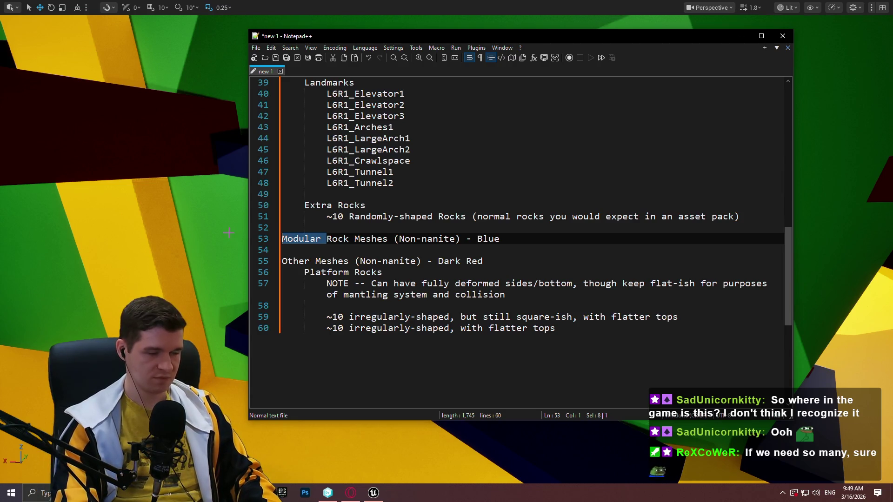
key(BackSpace)
click(470, 239)
mouse_move(608, 341)
mouse_down()
mouse_move(353, 314)
mouse_move(495, 259)
mouse_up()
key(BackSpace)
- Put Platform Rocks under Rock Meshes and start a Crystals line under Other Meshes
click(487, 229)
key(ctrl+z)
key(Down)
key(Down)
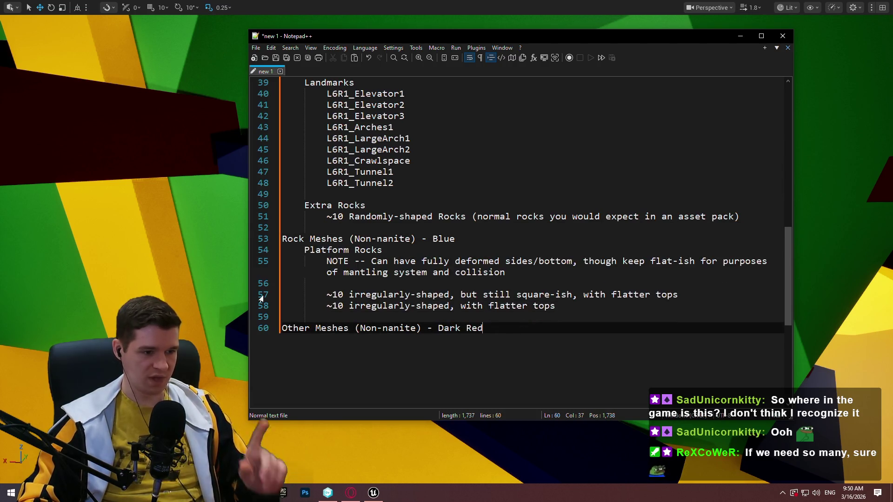
key(Return)
text(Crys)
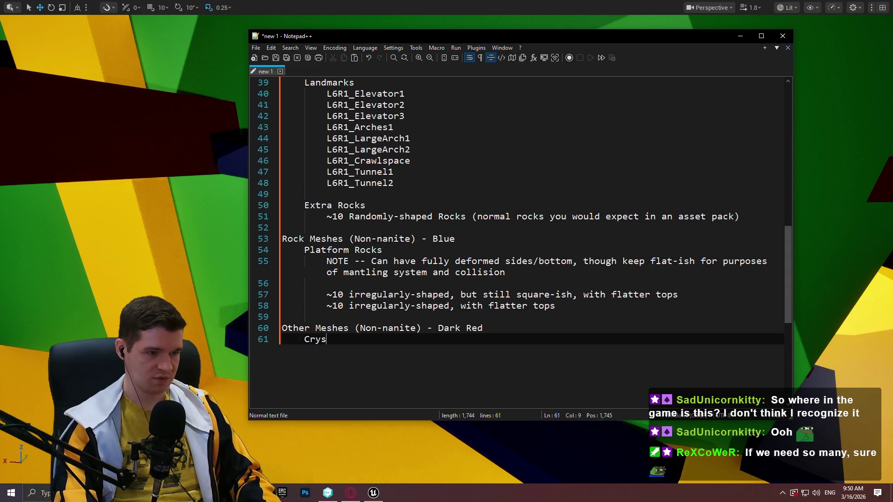
text(tals)
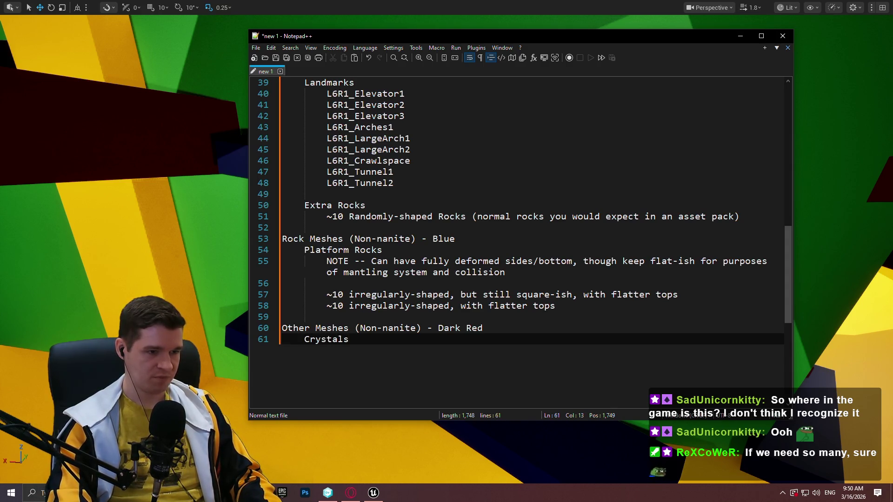
- Fly the level camera to the green wall and start a region screenshot
click(160, 138)
drag(159, 138, 159, 138)
drag(506, 133, 486, 116)
right_click(470, 177)
- Capture a 921x739 region of the level and draw a red outline, undoing one wrong stroke
drag(257, 113, 685, 456)
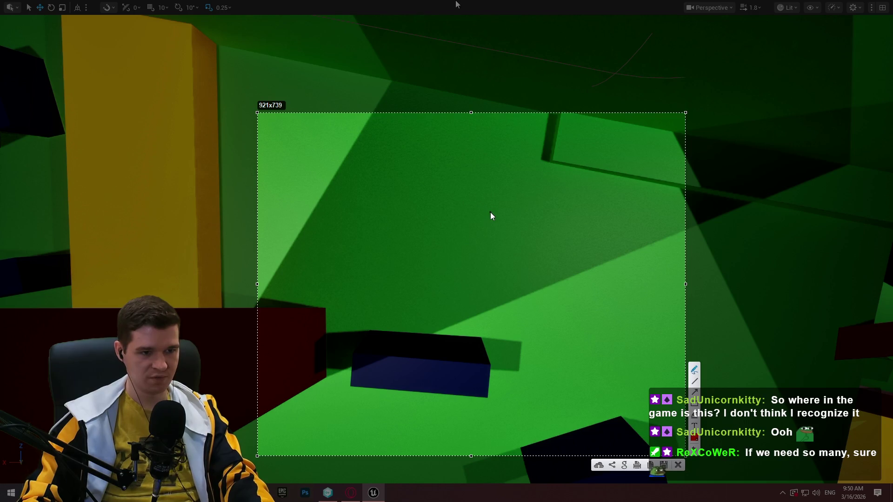
key(ctrl+c)
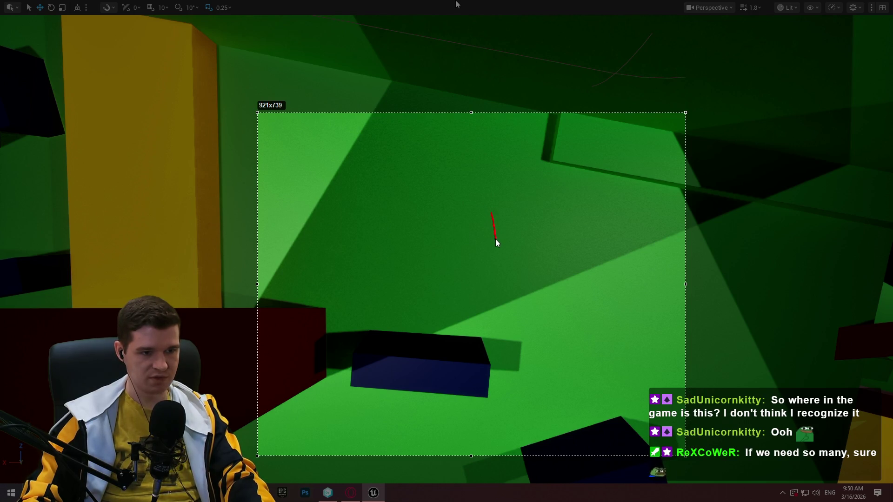
drag(495, 239, 496, 239)
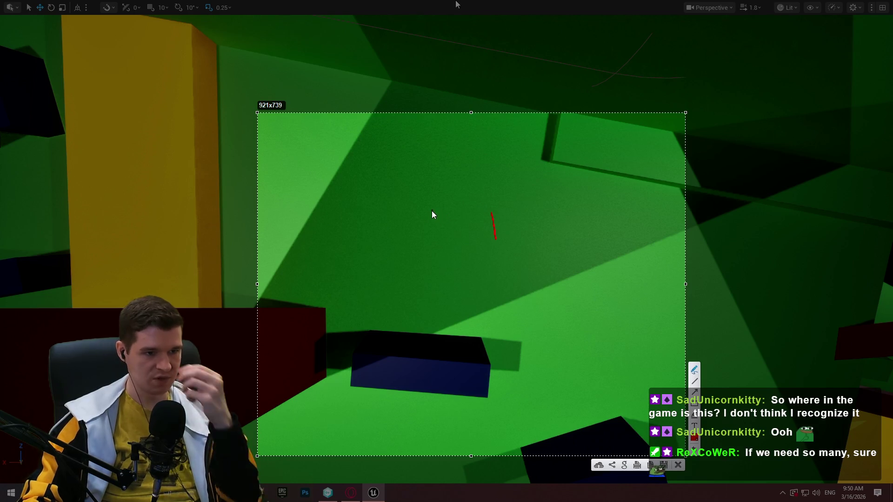
drag(440, 207, 378, 237)
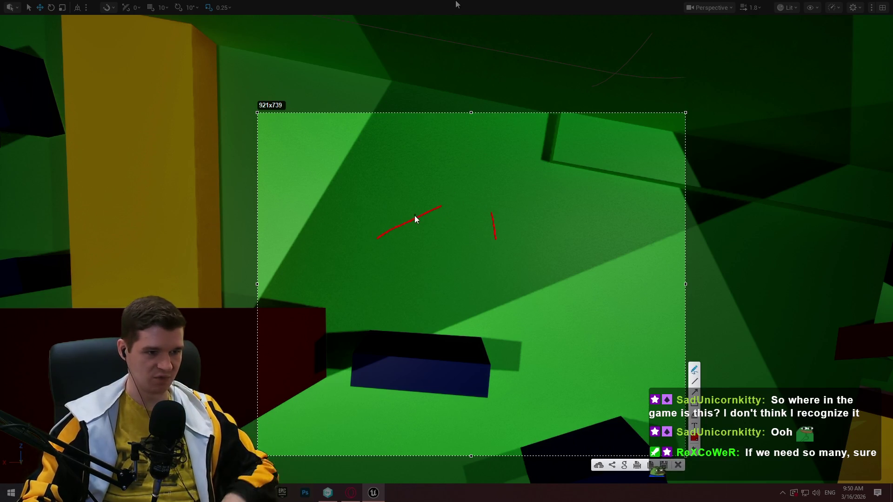
key(ctrl+z)
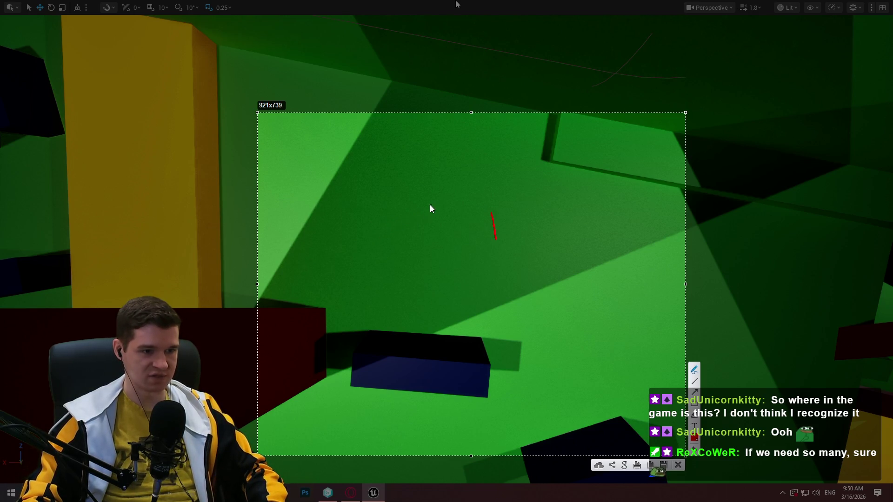
drag(436, 206, 404, 214)
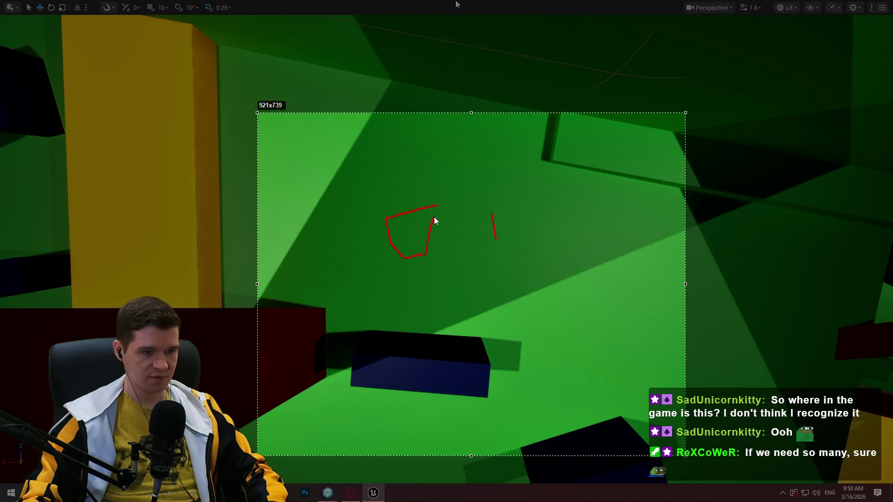
drag(434, 218, 437, 206)
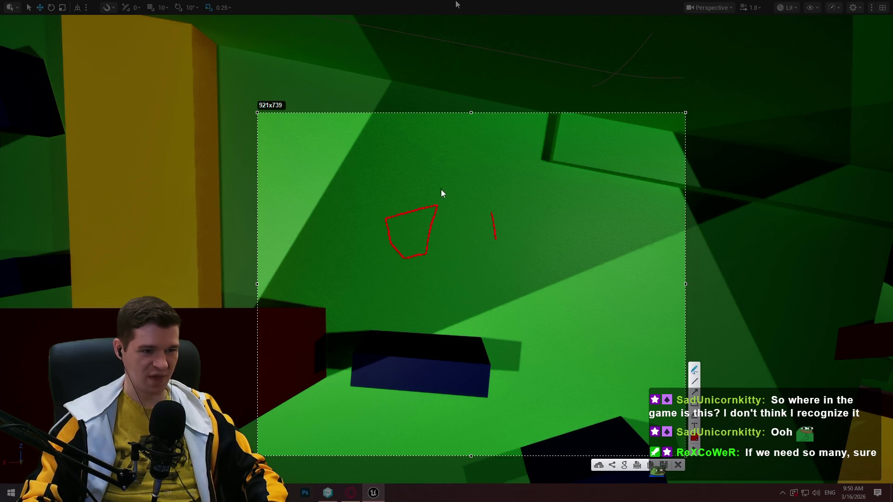
- Add red vertical lines and a curved stroke to the sketch, then dismiss the capture
drag(438, 160, 435, 199)
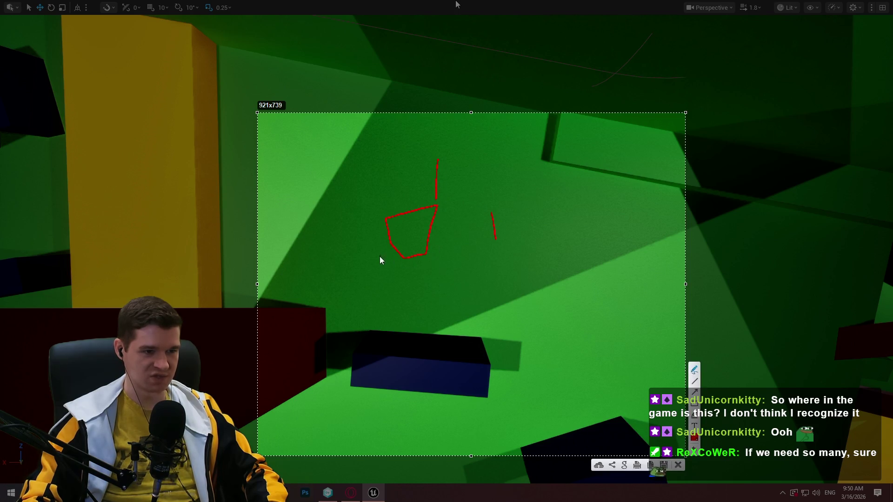
drag(388, 165, 384, 215)
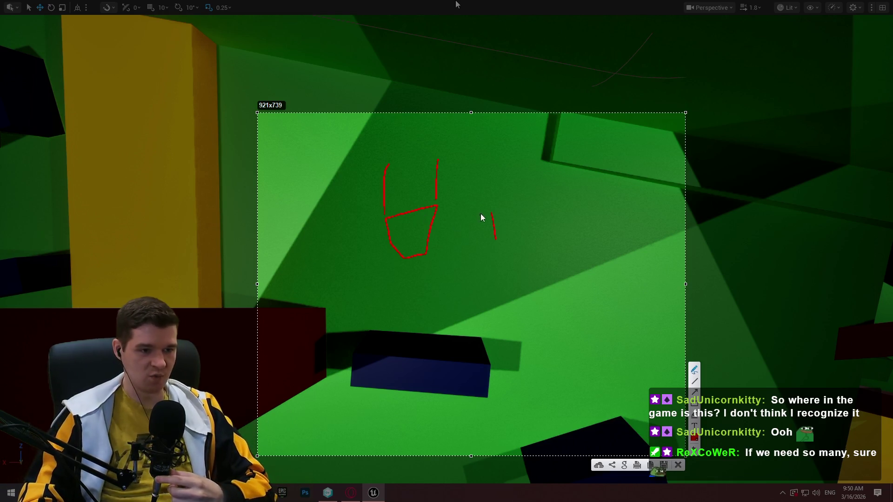
drag(487, 166, 489, 281)
right_click(488, 283)
click(485, 288)
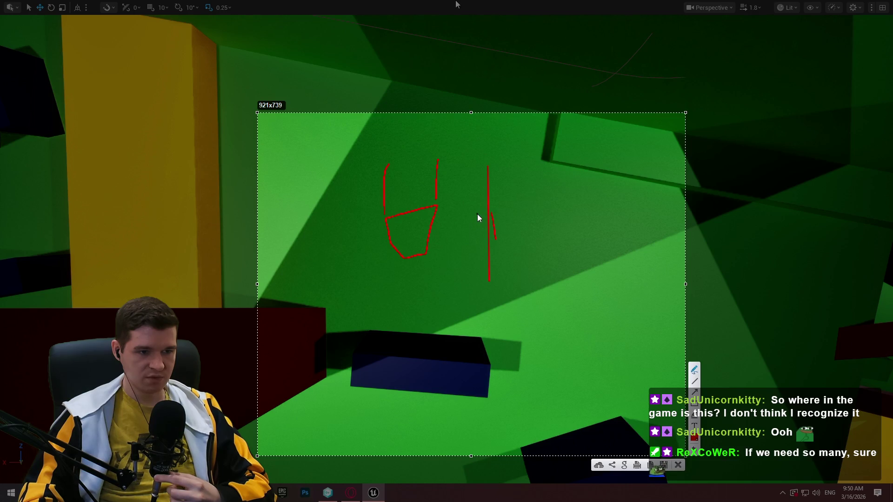
drag(486, 214, 485, 214)
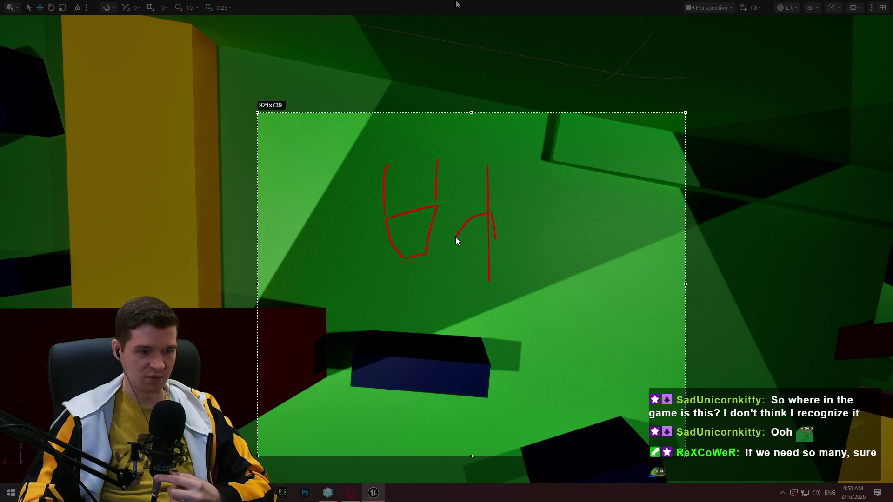
drag(455, 240, 456, 240)
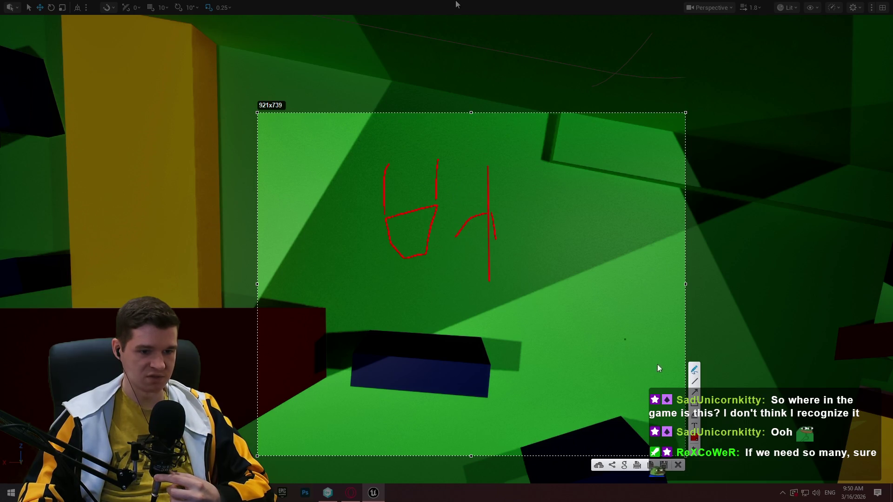
key(Escape)
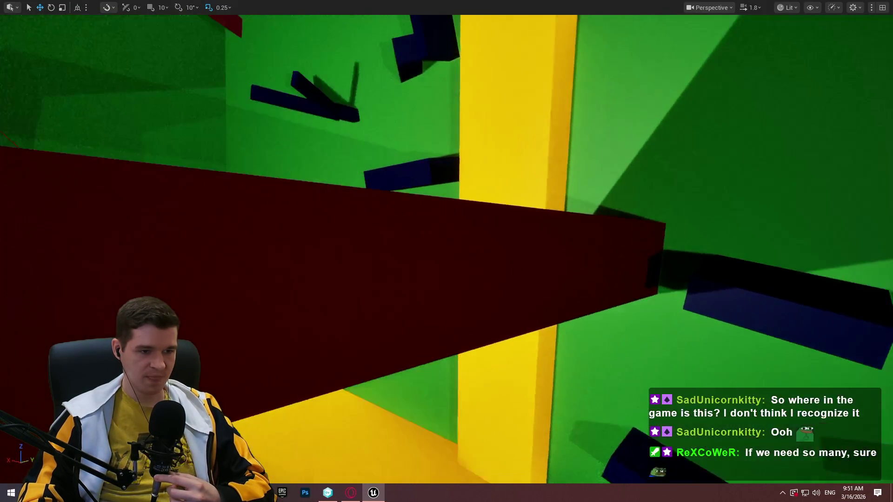
drag(446, 251, 372, 223)
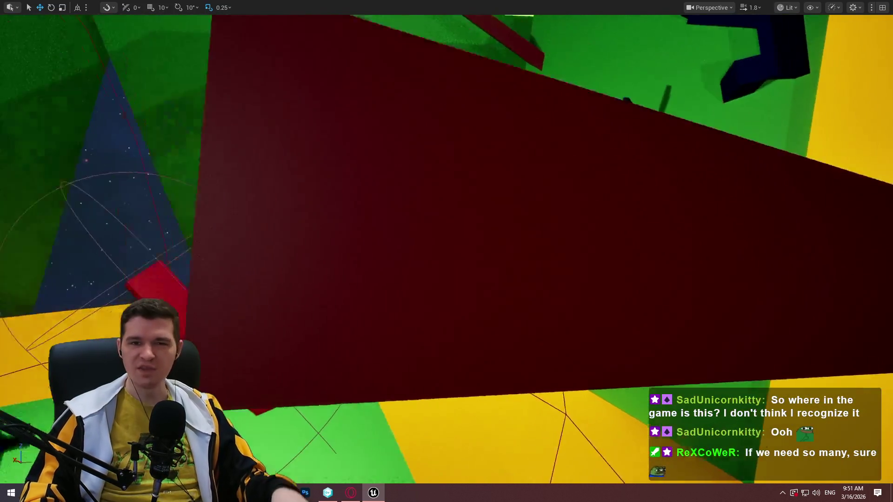
drag(514, 173, 514, 174)
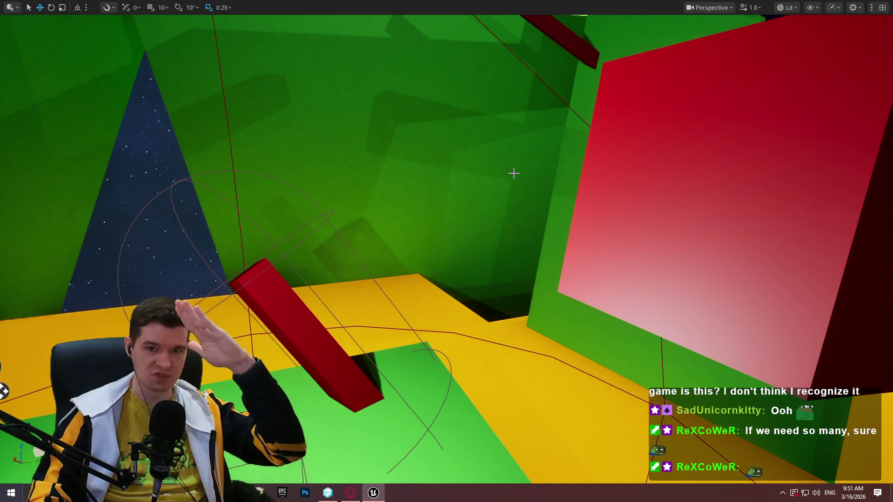
mouse_move(461, 188)
mouse_down()
mouse_move(576, 211)
mouse_move(590, 195)
mouse_move(637, 191)
mouse_move(512, 215)
mouse_up()
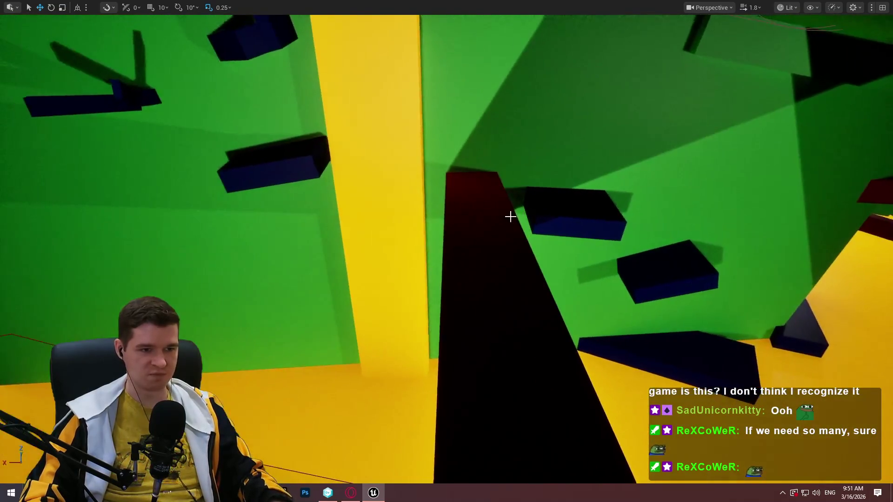
click(512, 215)
key(e)
drag(479, 163, 479, 162)
key(ctrl+z)
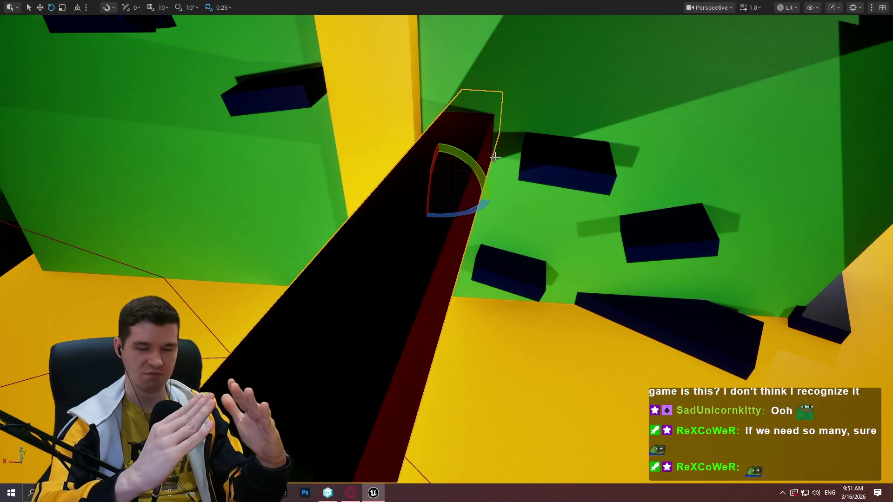
drag(494, 157, 412, 133)
- Add an indented 'NOTE -- Anything above 4' line under Crystals, then return to Unreal
key(alt+Tab)
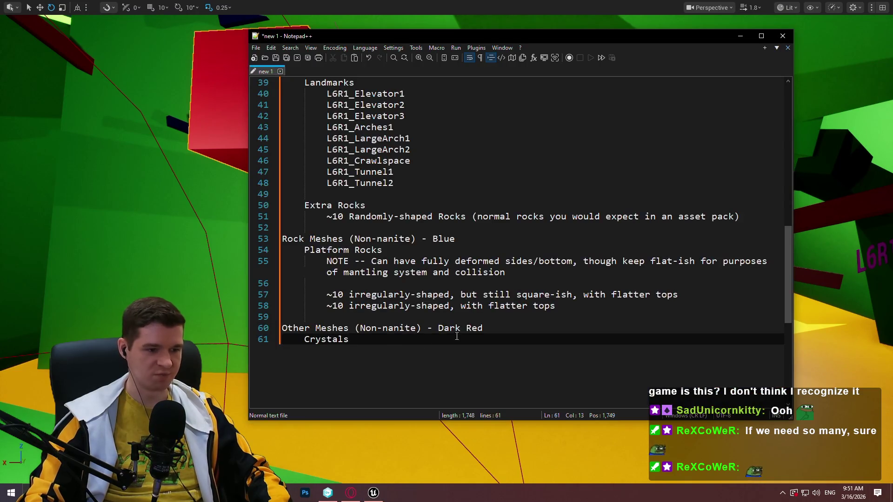
key(Return)
key(Tab)
text(NOTE )
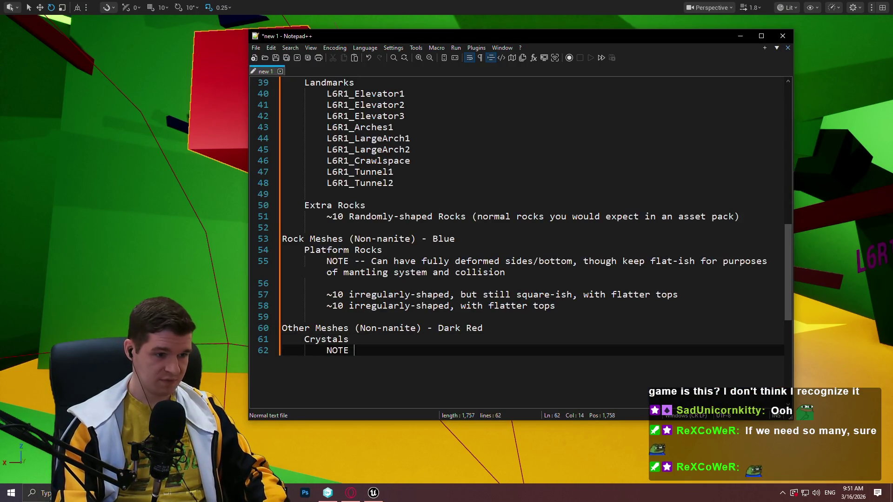
text(-- Anything above 4)
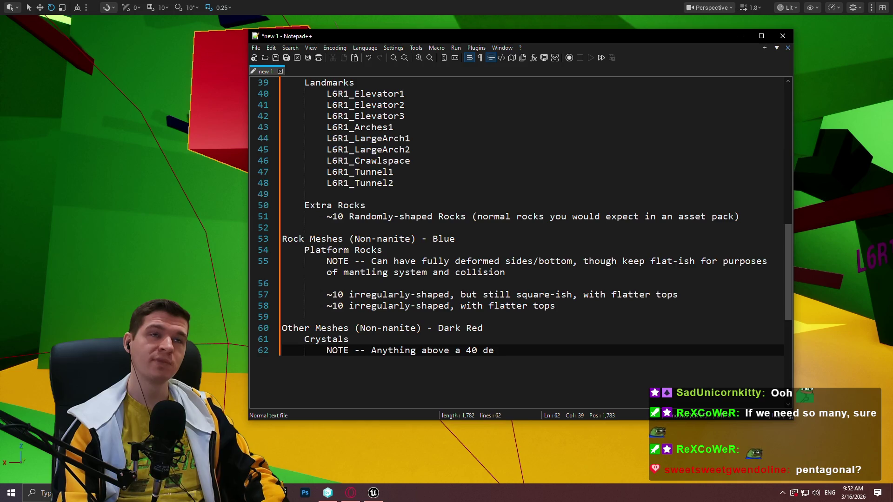
key(alt+Tab)
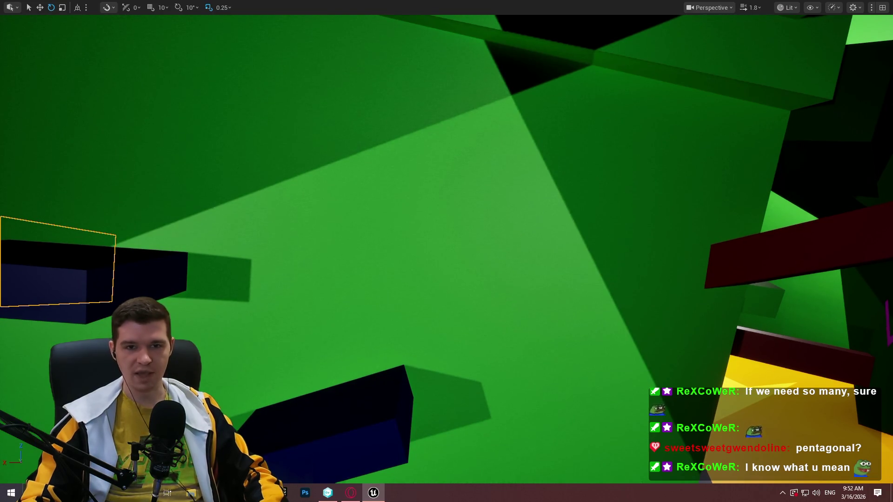
- Tilt the red beam about 34 degrees and playtest from the blue block
drag(197, 143, 200, 139)
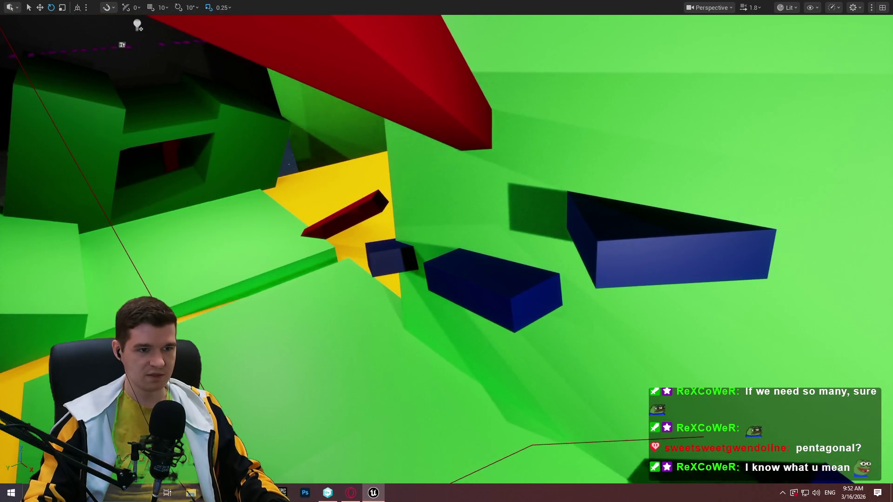
click(493, 106)
mouse_move(465, 149)
mouse_down()
mouse_move(448, 149)
mouse_move(480, 139)
mouse_up()
right_click(624, 216)
click(718, 472)
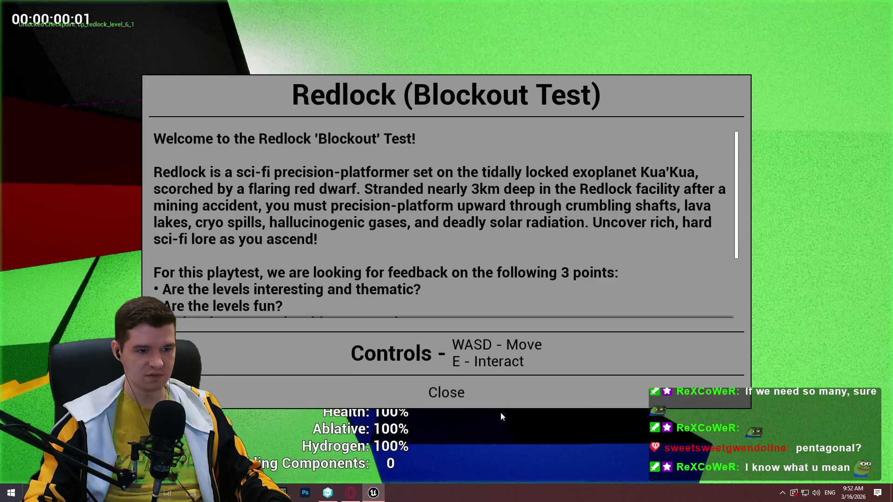
click(501, 405)
key(w)
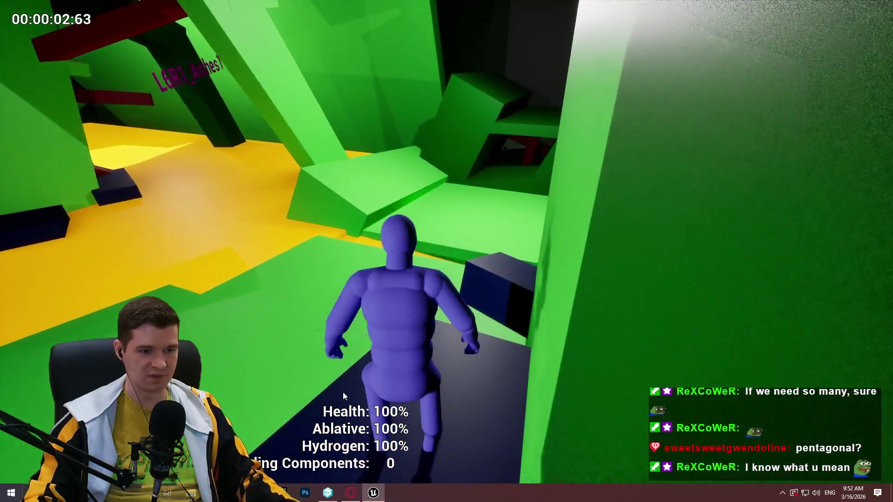
key(Escape)
- Rotate the red cube to a new angle and playtest again from the blue block
drag(470, 209, 470, 210)
click(459, 251)
drag(477, 264, 481, 298)
right_click(570, 341)
click(607, 323)
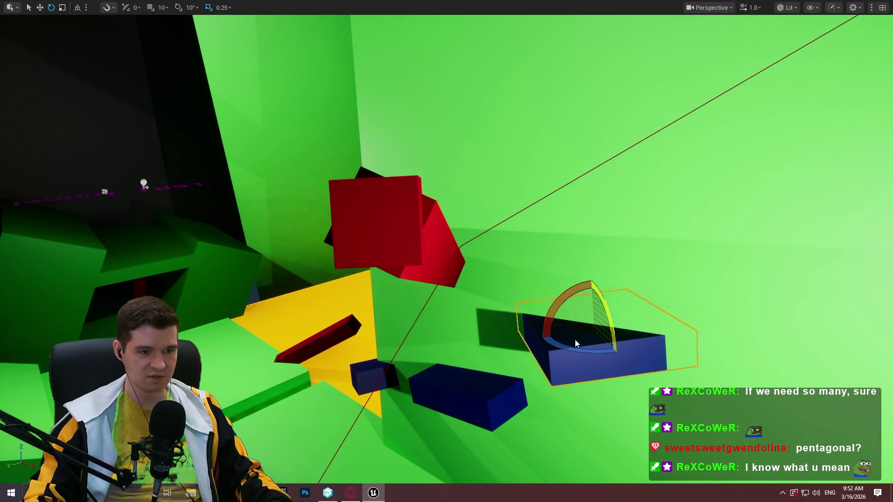
key(Escape)
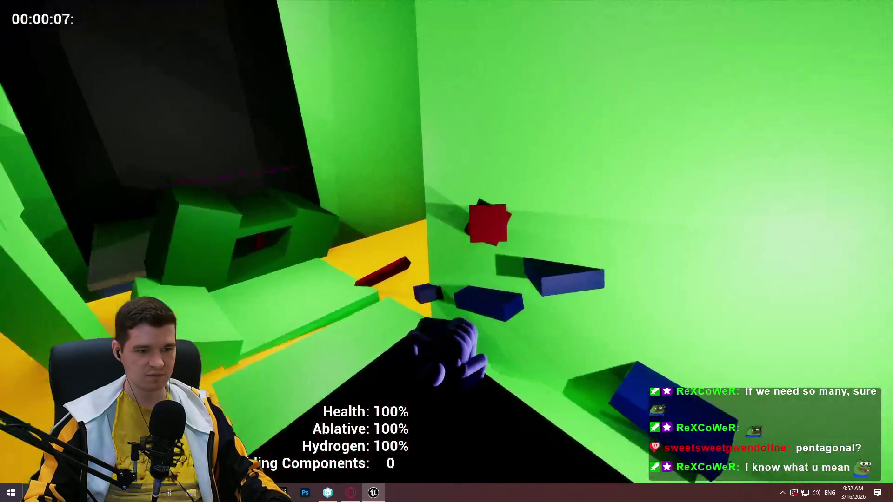
key(Escape)
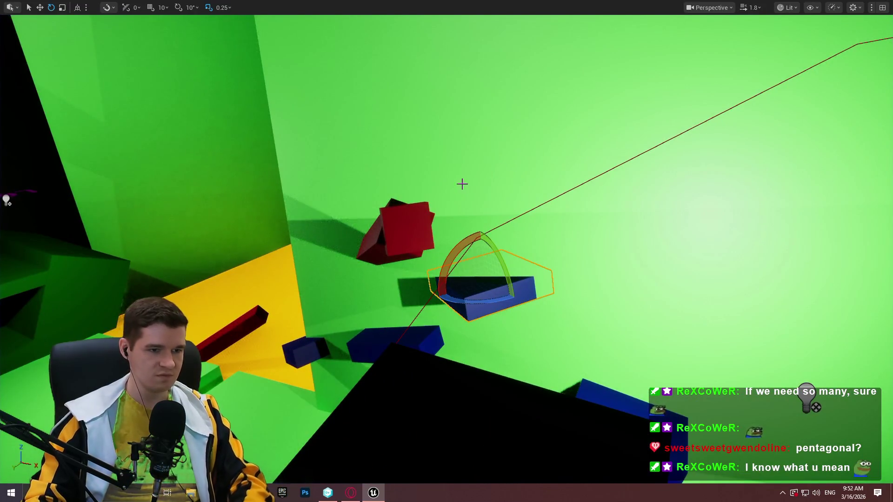
- Undo the last two changes, frame the red block, and turn the view to its right
key(ctrl+z)
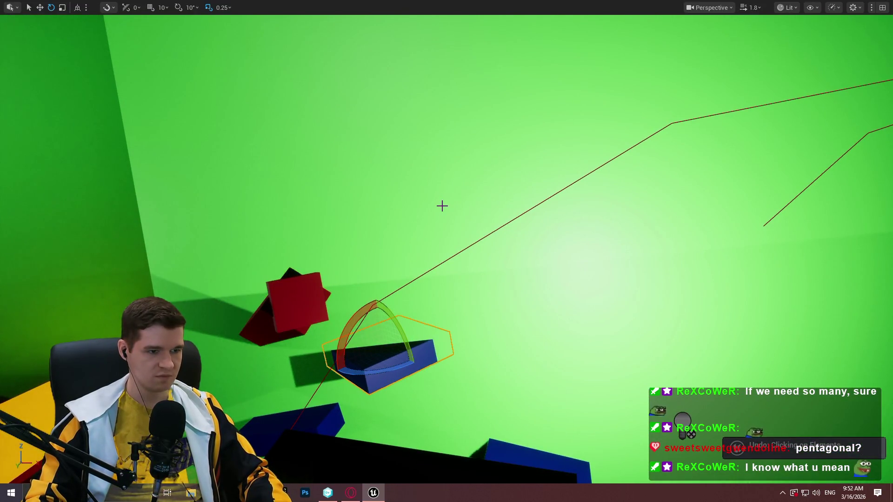
key(ctrl+z)
key(f)
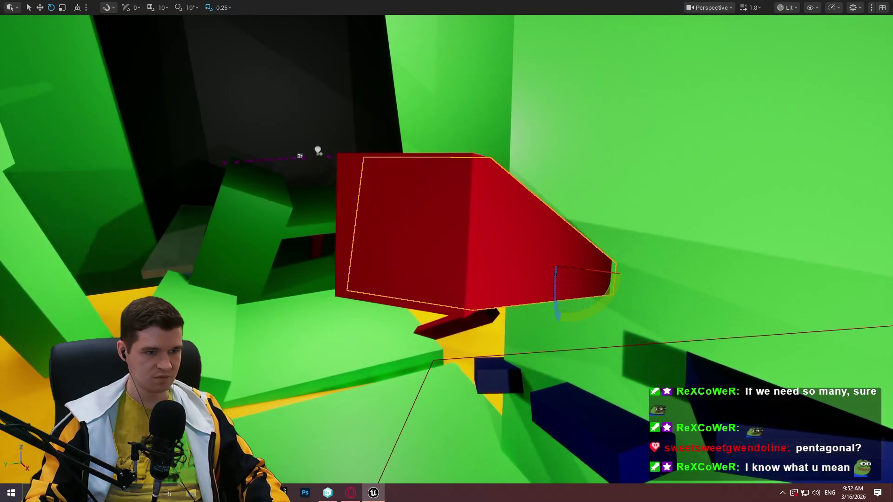
drag(335, 393, 419, 386)
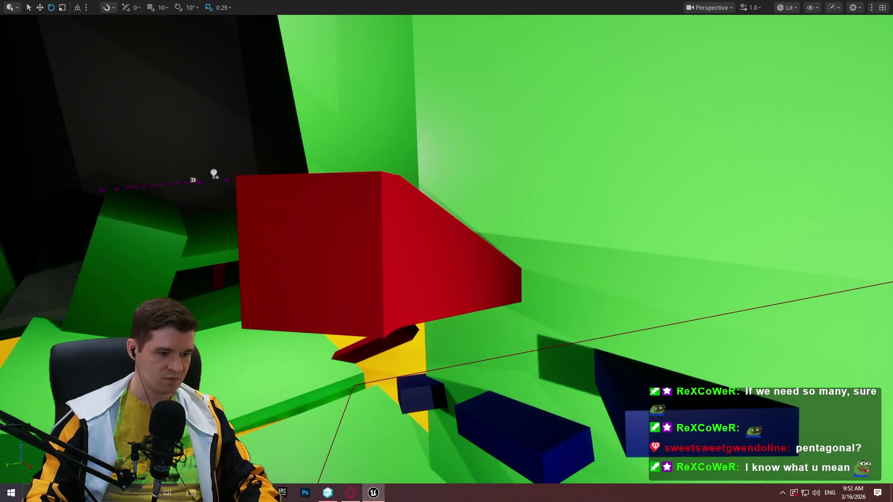
key(alt+Tab)
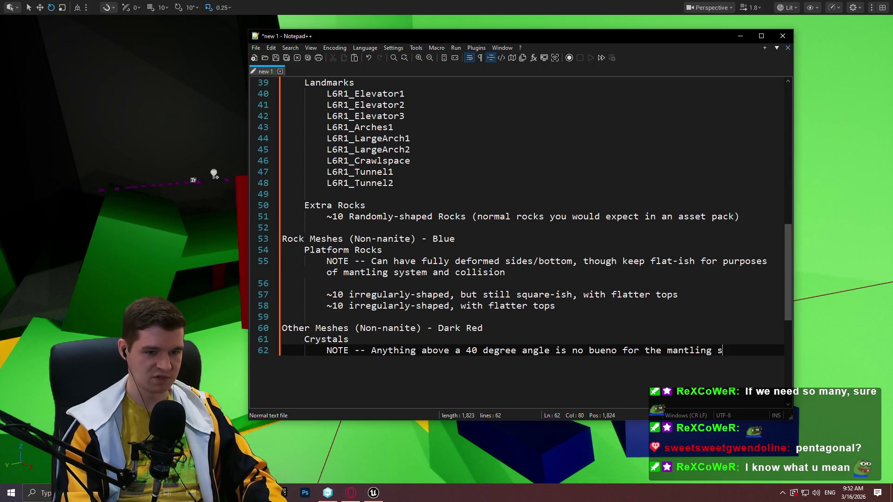
- Note that angles above 40 degrees are no bueno for mantling, but meshes can be rotated
text(ystem, but)
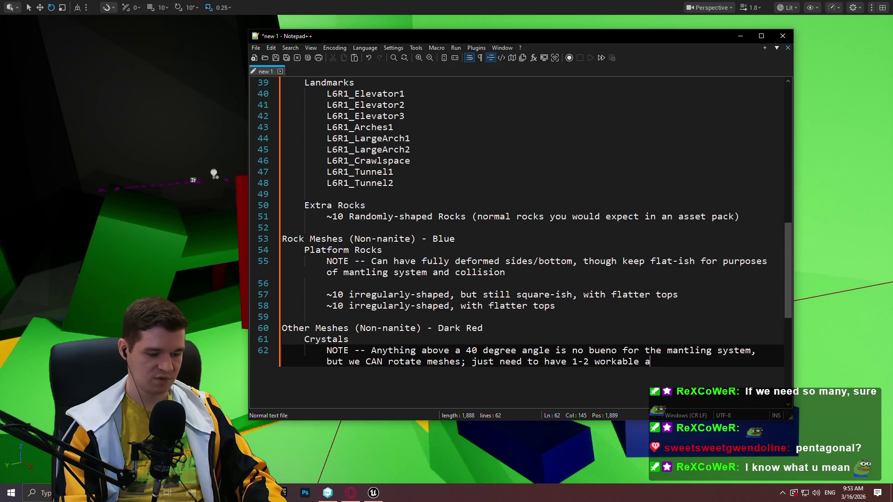
key(Return)
key(Return)
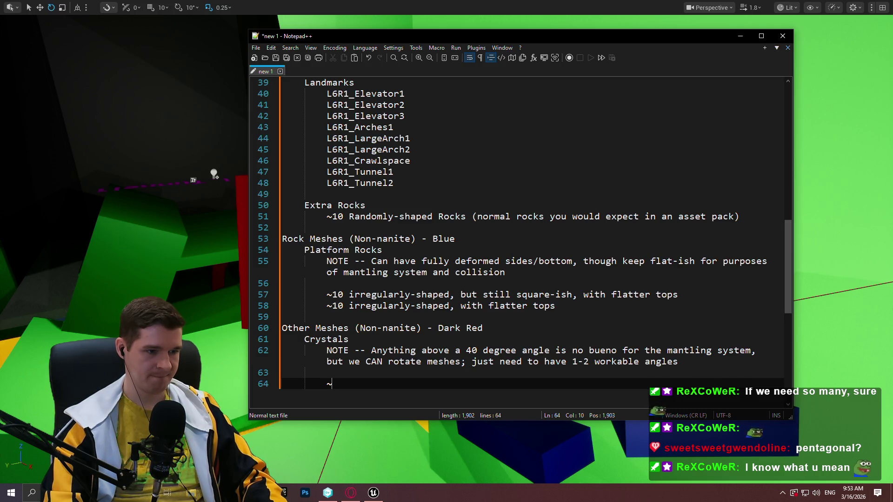
mouse_move(111, 287)
mouse_down()
mouse_move(109, 227)
mouse_move(195, 195)
mouse_move(165, 96)
mouse_move(225, 94)
mouse_move(275, 42)
mouse_move(369, 35)
mouse_move(334, 88)
mouse_up()
mouse_move(170, 219)
mouse_down()
mouse_move(355, 216)
mouse_move(352, 199)
mouse_up()
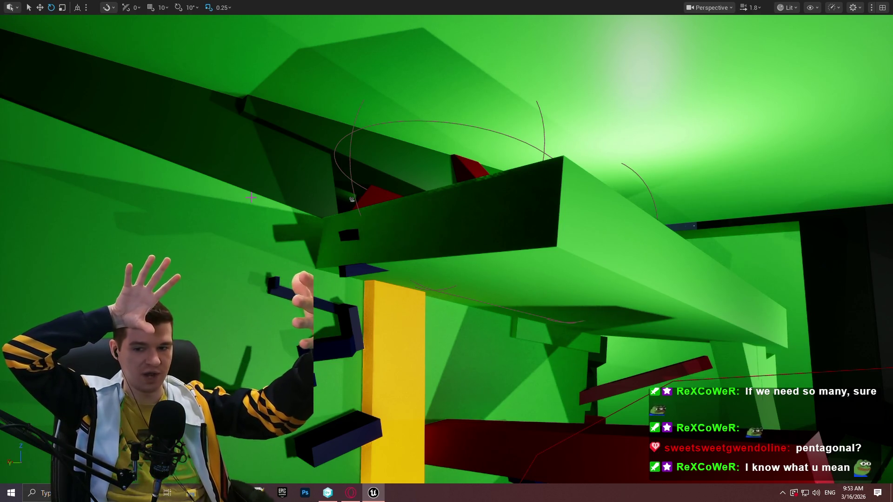
mouse_move(392, 170)
mouse_down()
mouse_move(381, 139)
mouse_move(399, 159)
mouse_move(392, 170)
mouse_up()
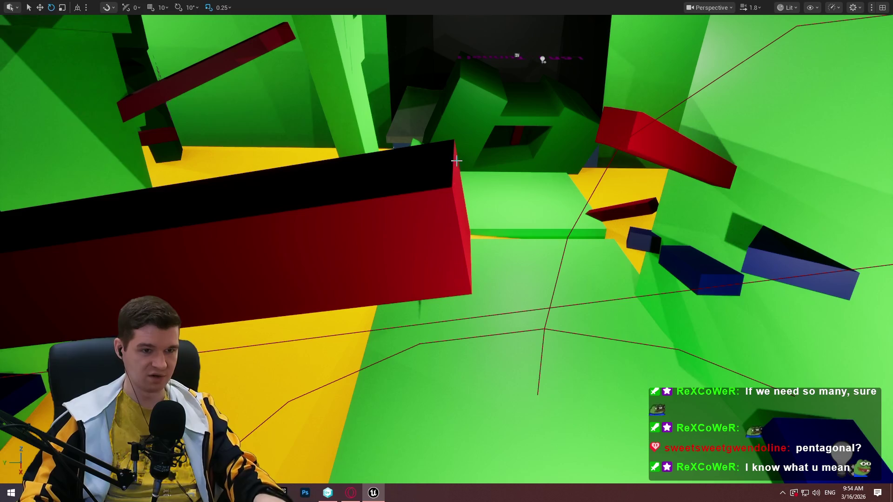
drag(618, 130, 543, 206)
right_click(543, 206)
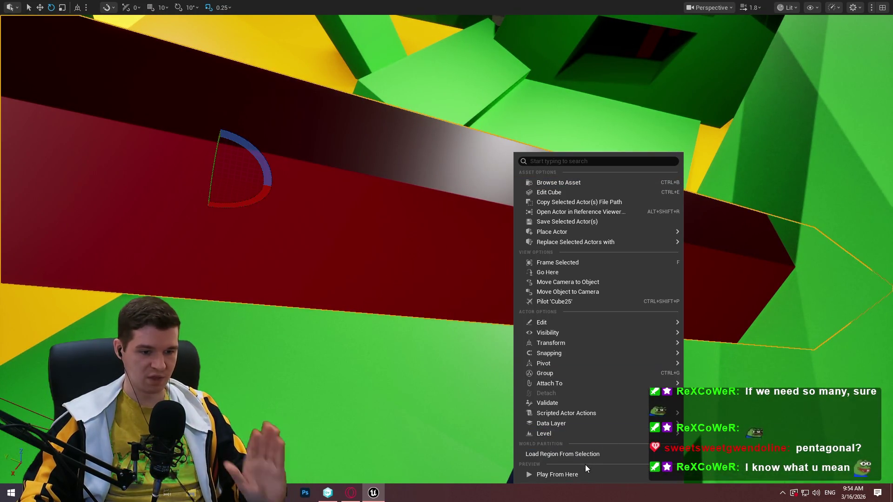
- Play from the red beam: climb the red block, run up the dark ramp, and reach the yellow ledge
click(583, 472)
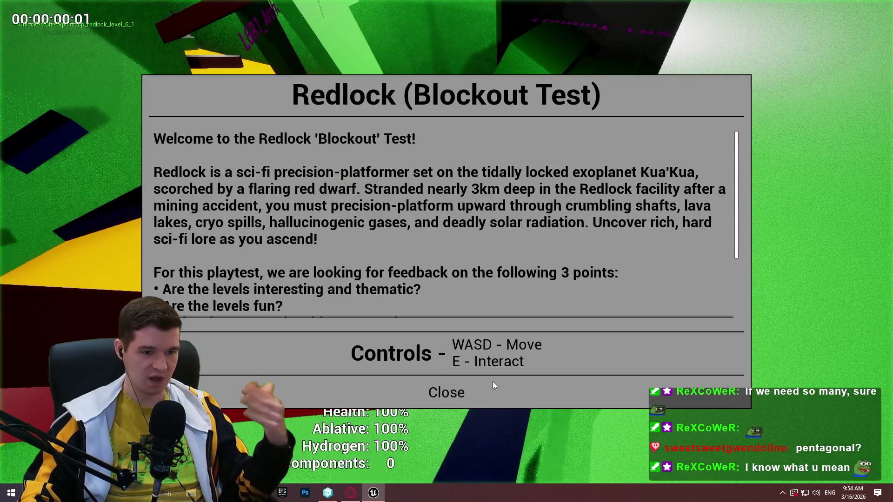
click(492, 383)
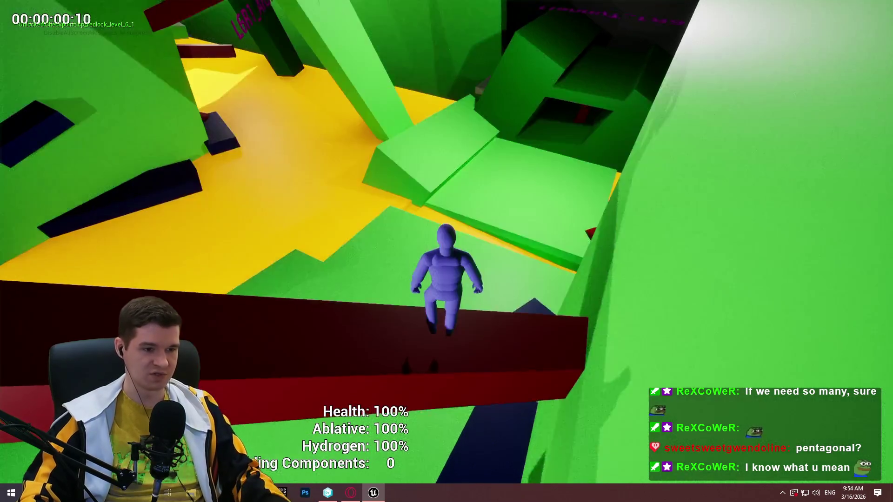
key(w)
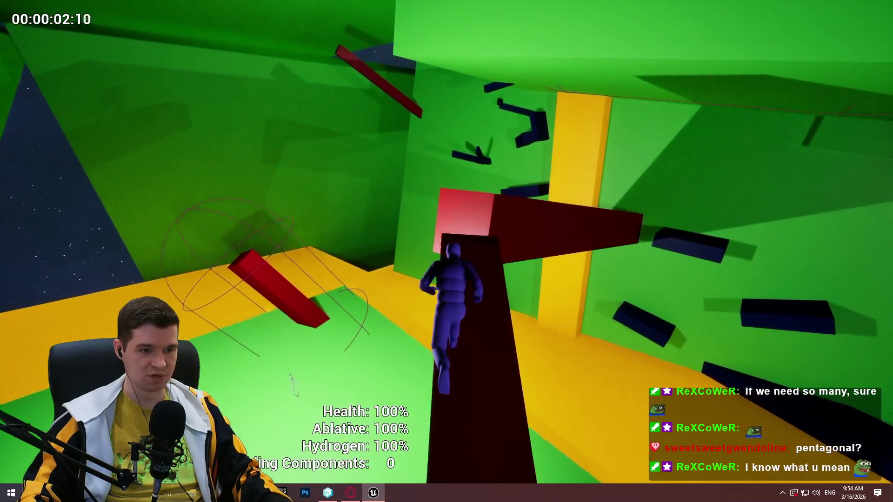
key(w)
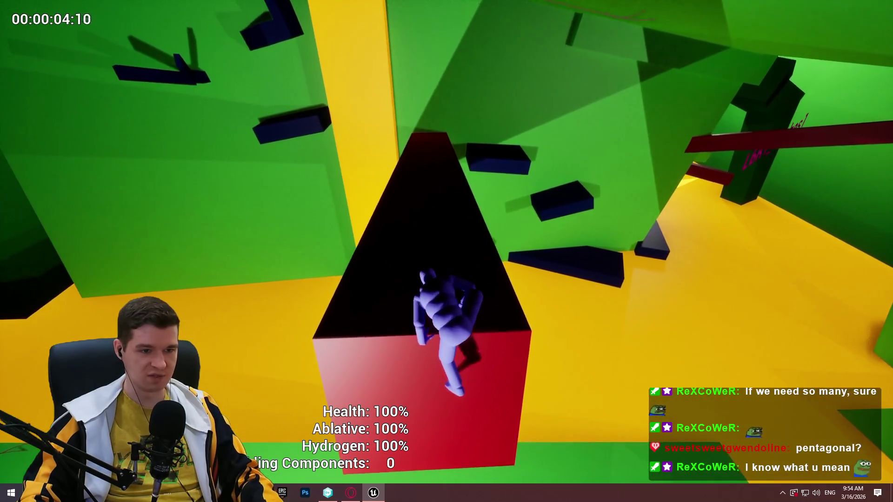
key(w)
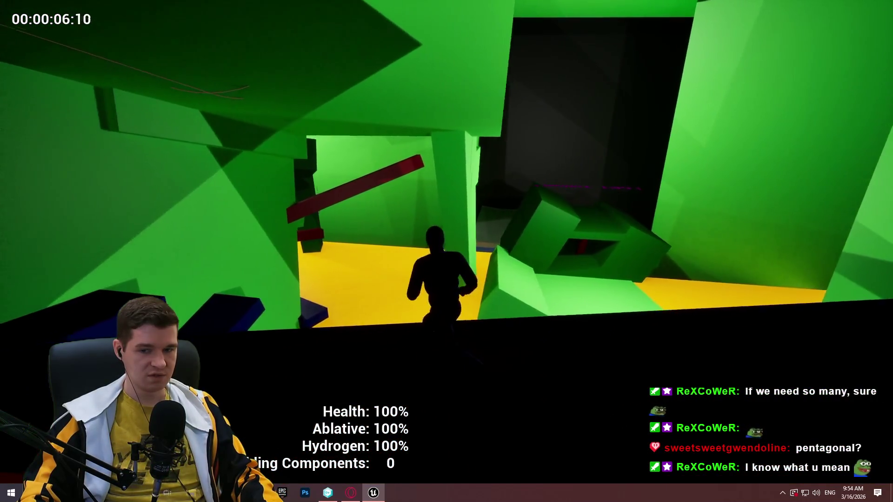
key(w)
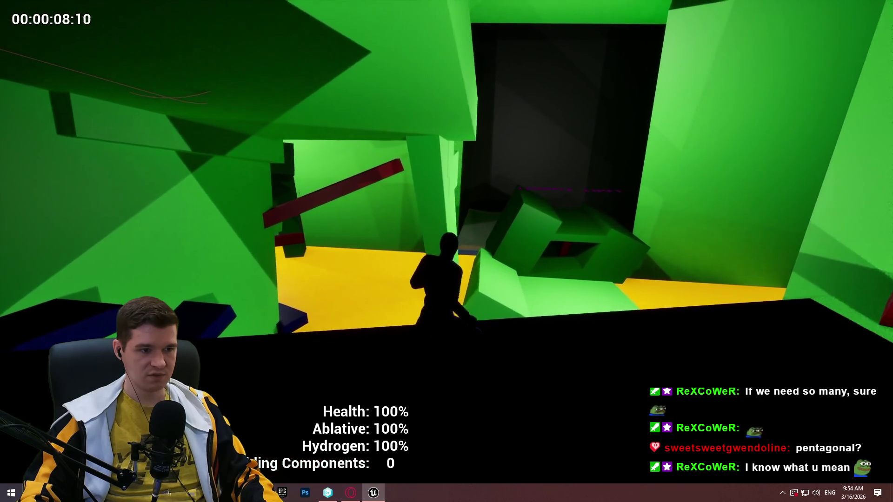
key(w)
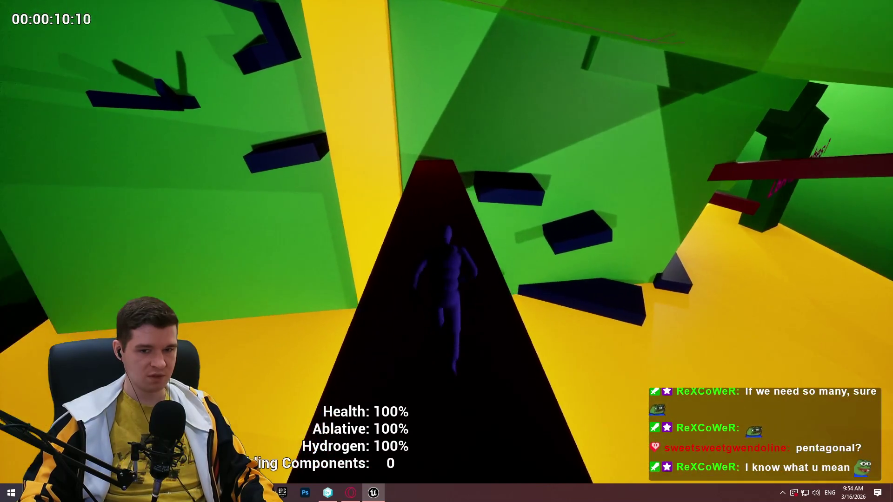
key(w)
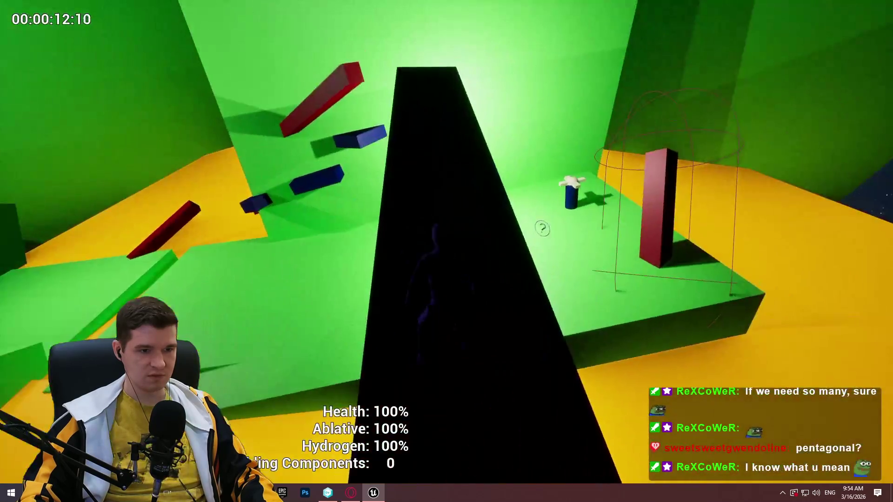
key(w)
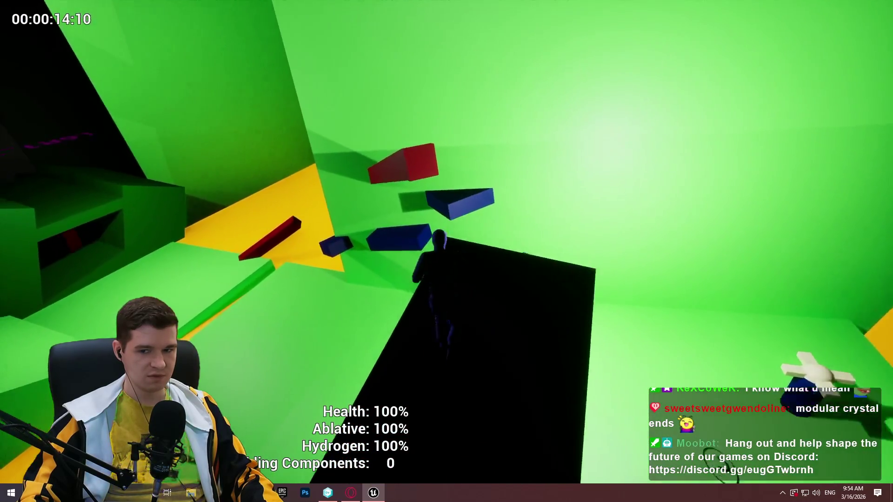
key(w)
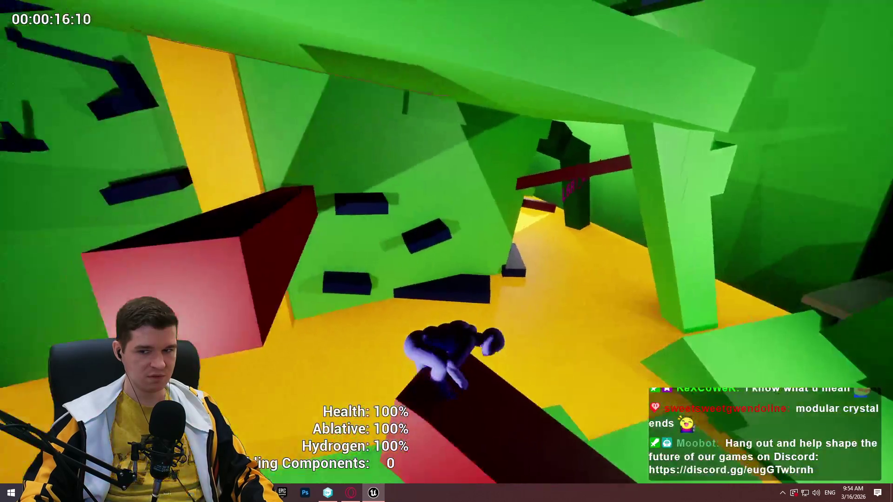
key(w)
key(space)
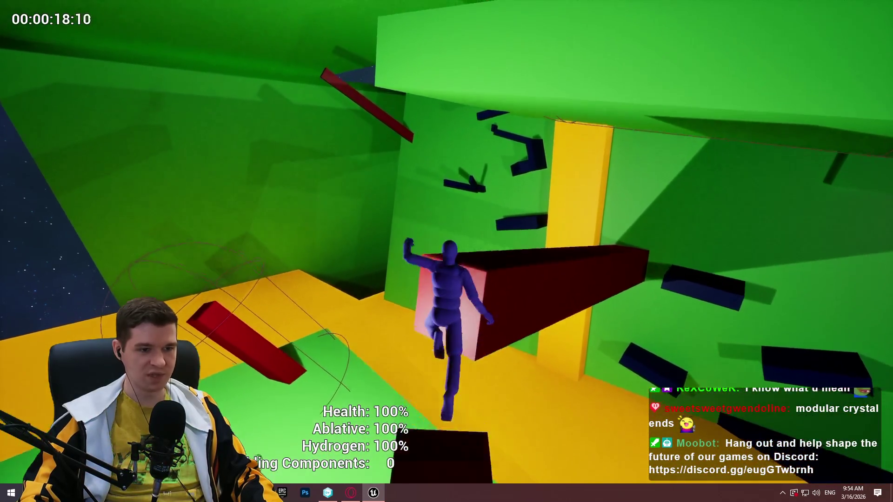
key(w)
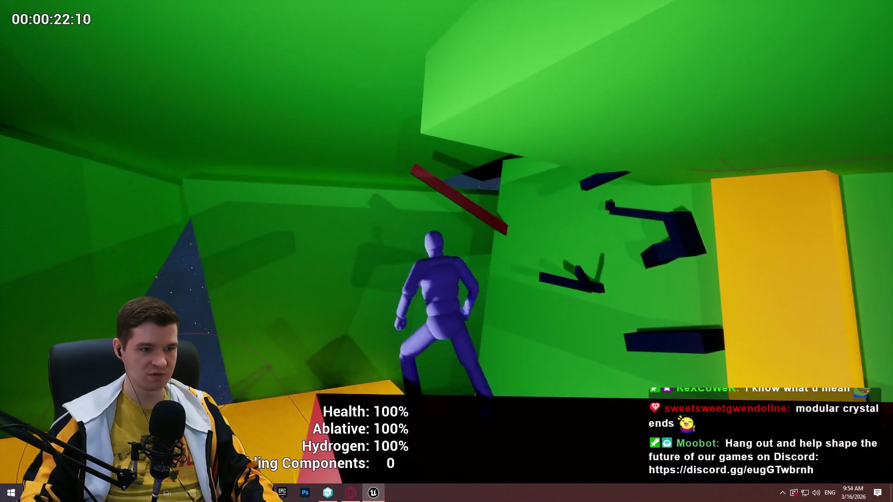
- Run the dark red path, climbing dark blocks onto the red beam, then drop off it
key(w)
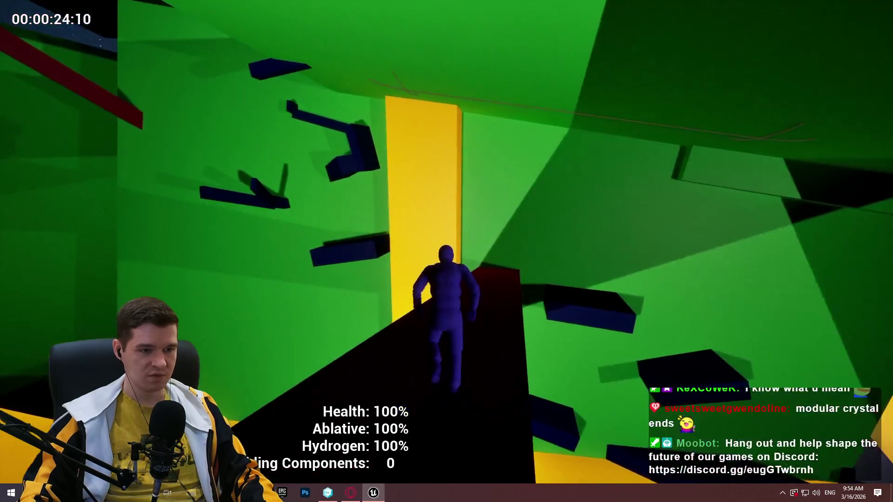
key(w)
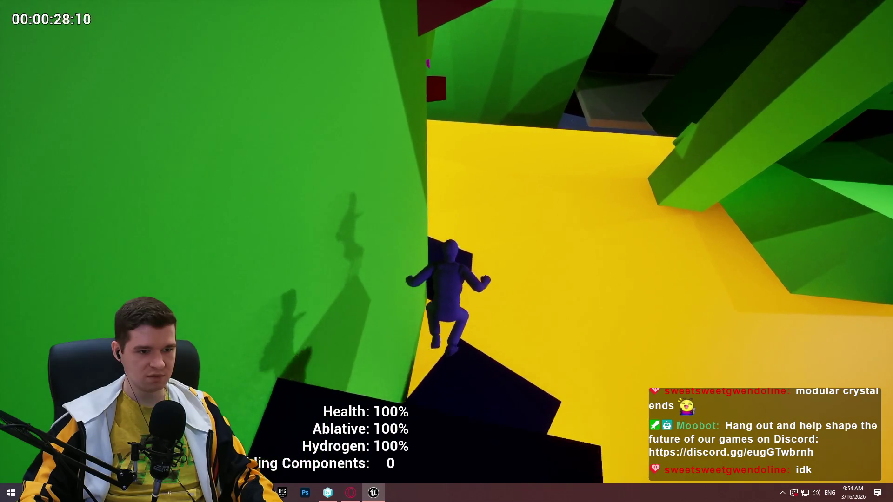
key(w)
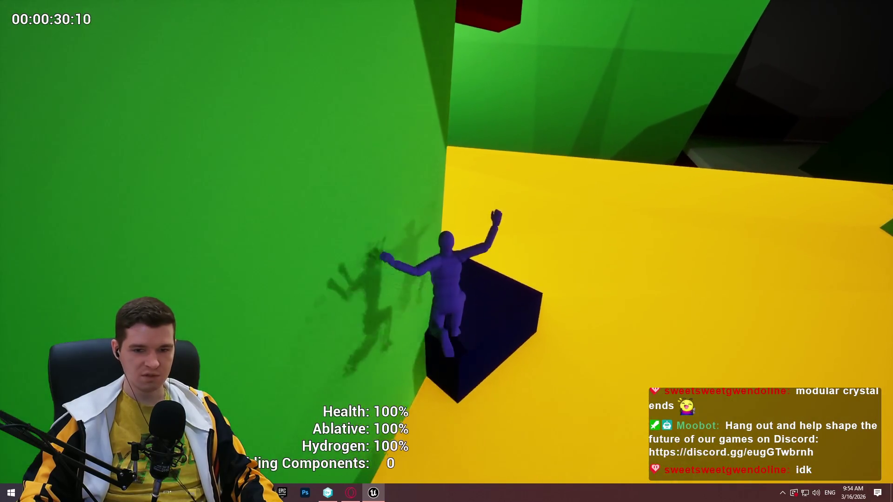
key(w)
key(w)
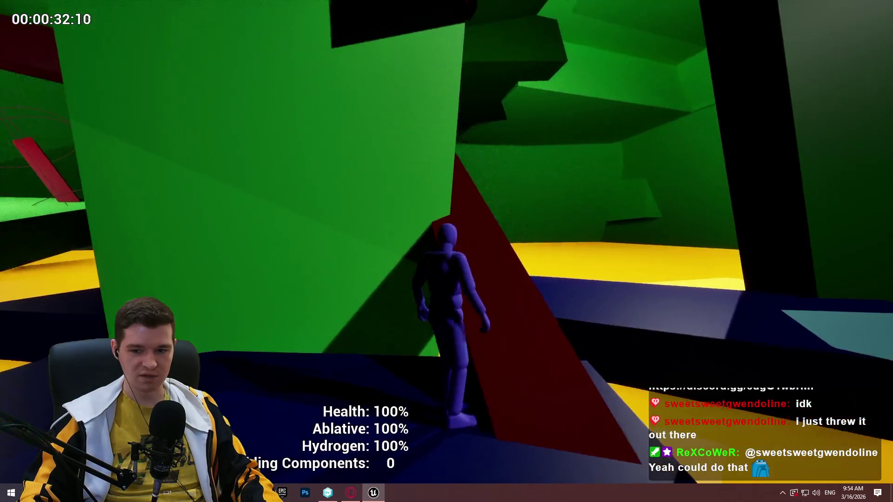
key(w)
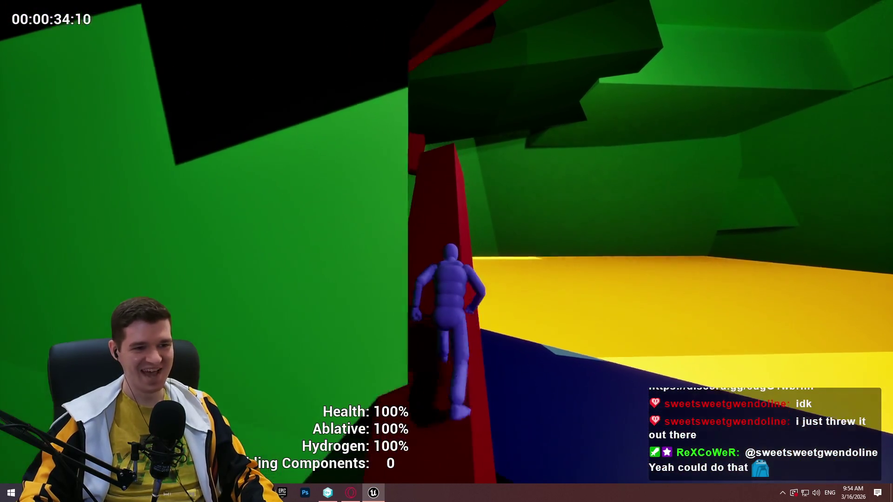
key(w)
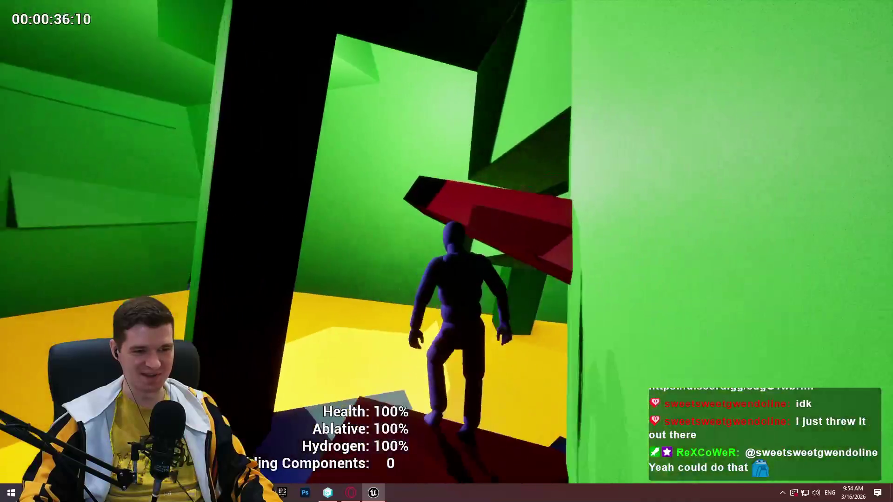
key(c)
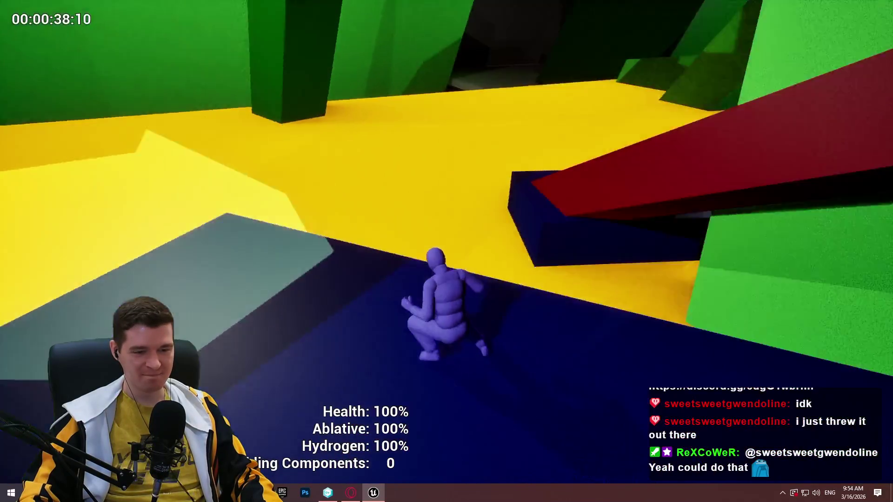
- Jump onto the red beam and climb along it into the green structure
key(w)
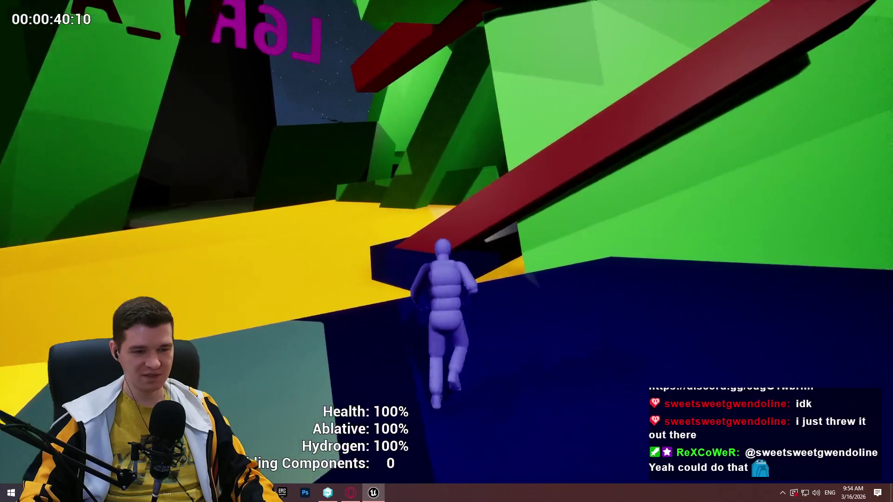
key(space)
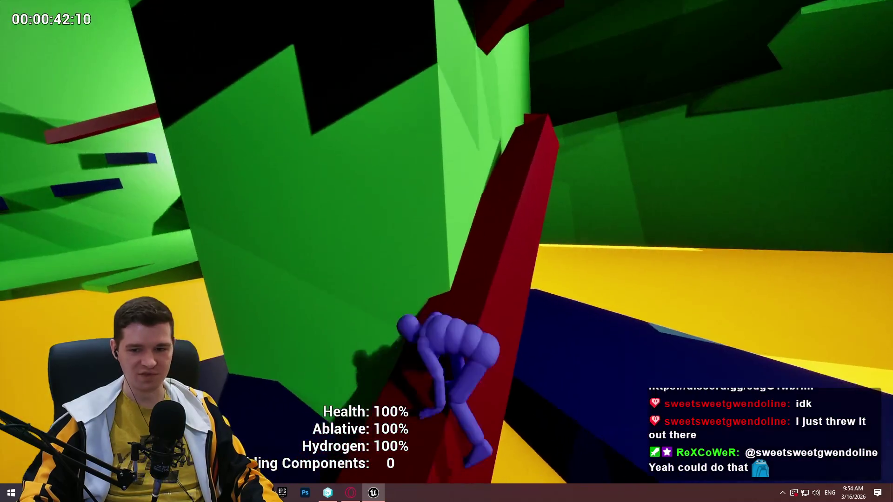
key(w)
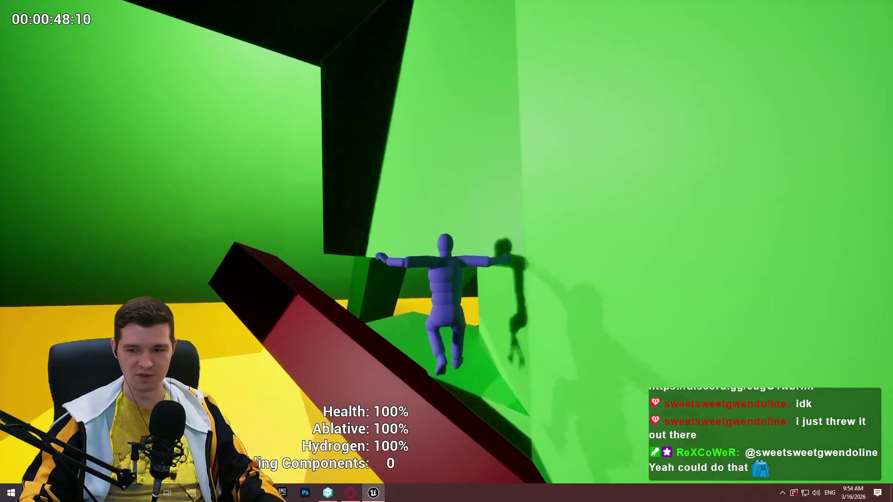
key(w)
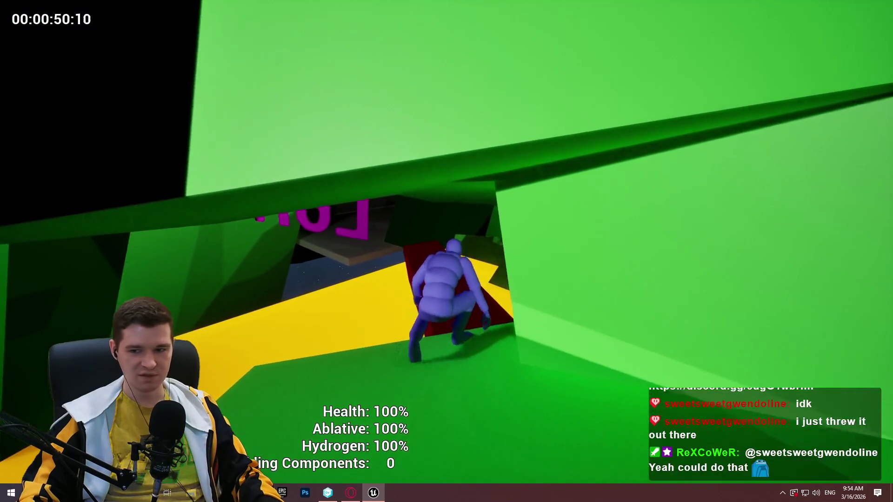
key(w)
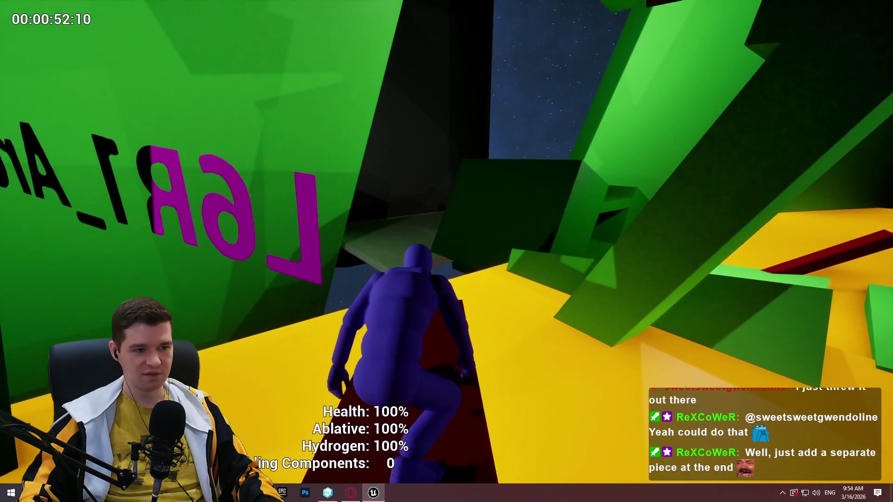
key(w)
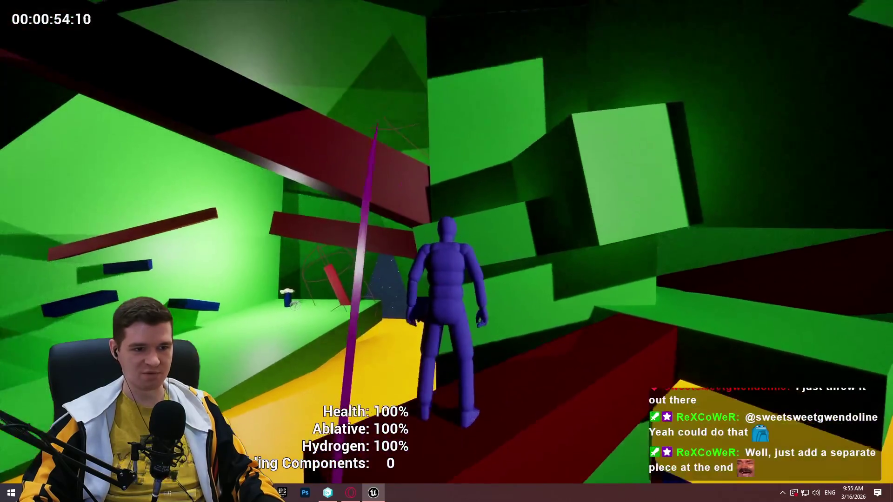
key(w)
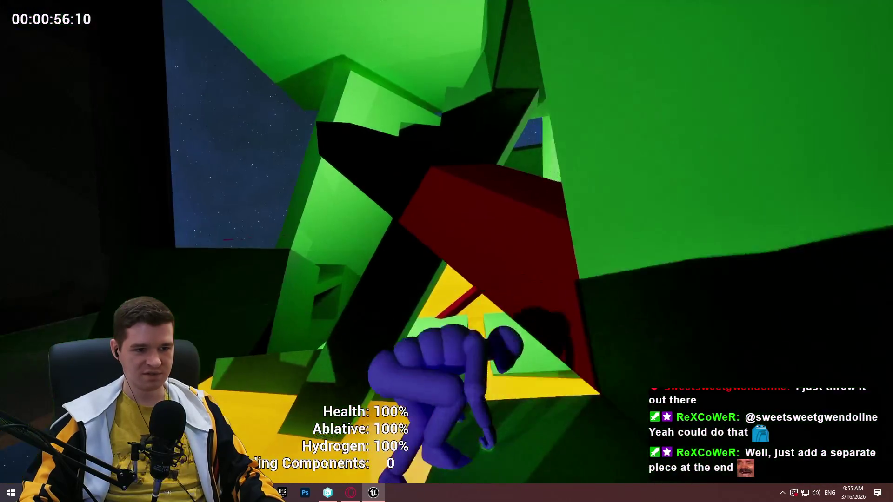
- Climb the green ledges and wall past the L6R1 sign and run into the tunnel
key(w)
key(w)
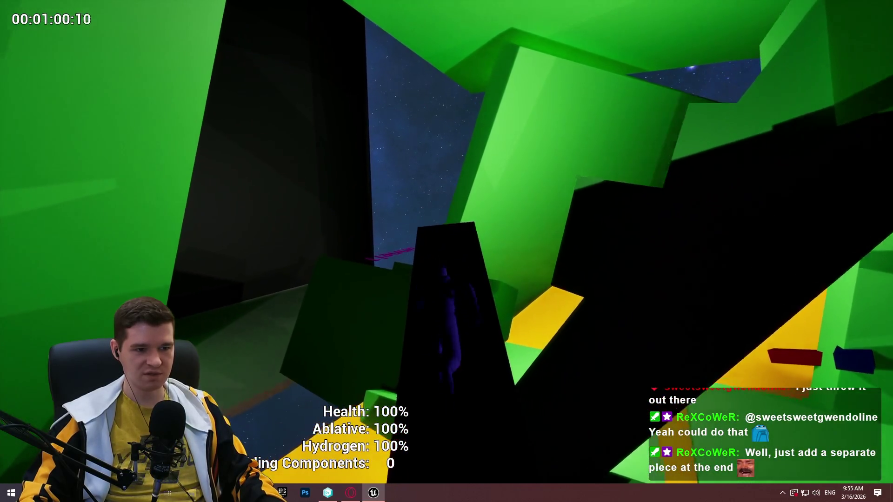
key(w)
key(w)
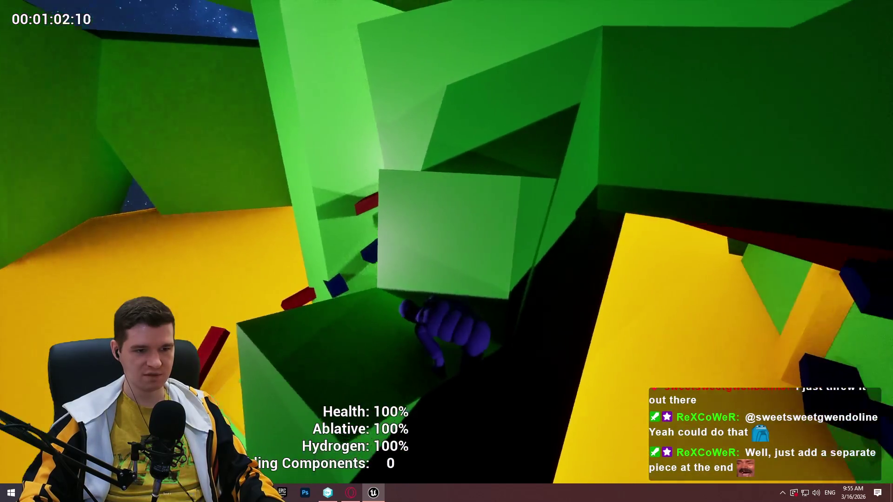
key(w)
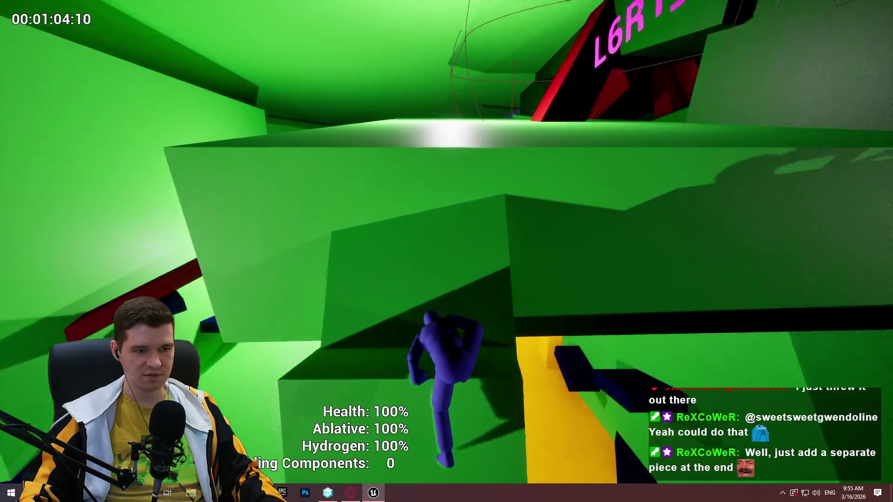
key(w)
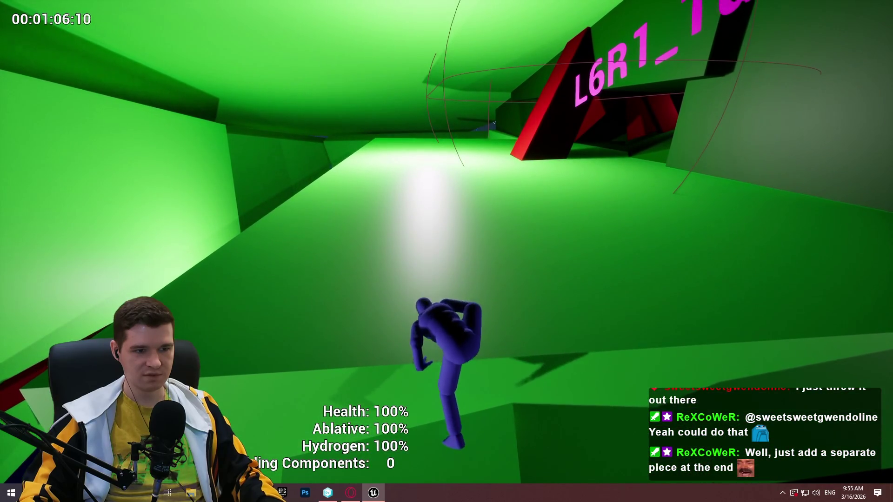
key(w)
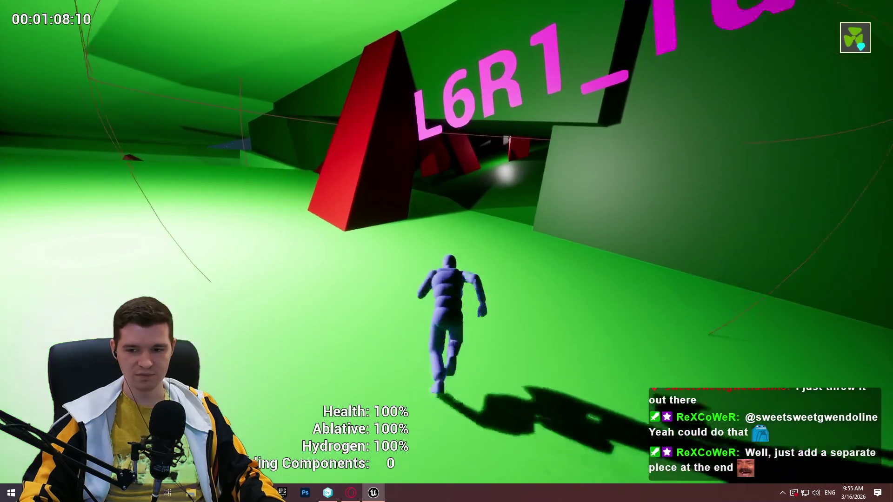
key(w)
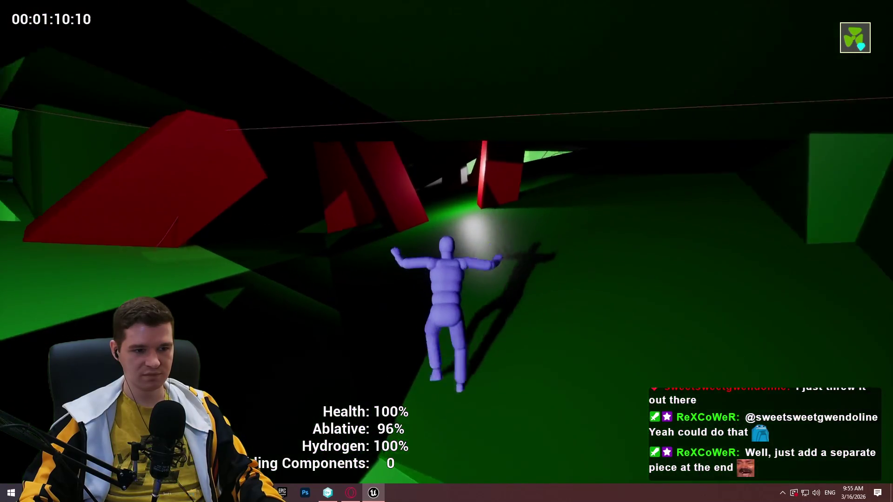
key(w)
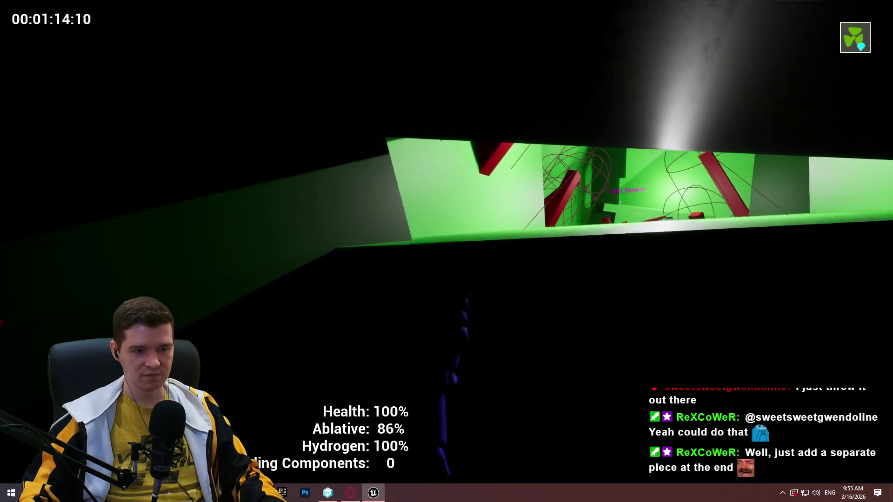
- Run the mannequin through the large arch room and leap across the platforms and red beams
key(w)
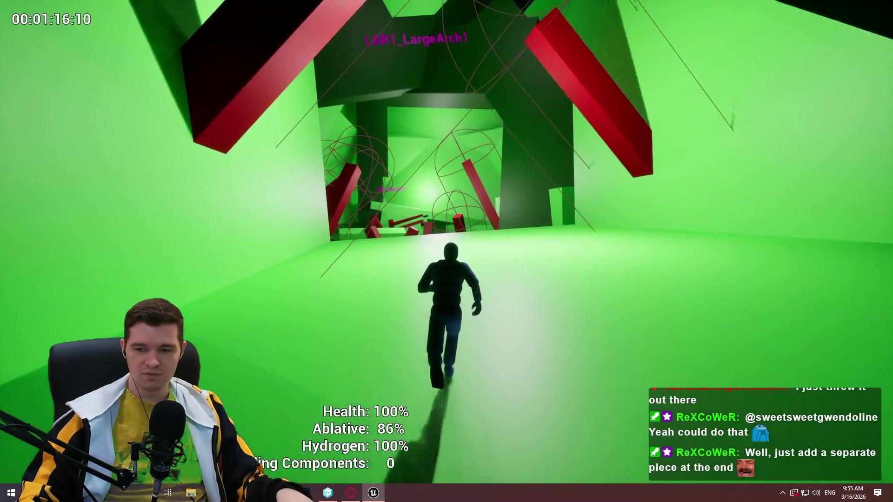
key(w)
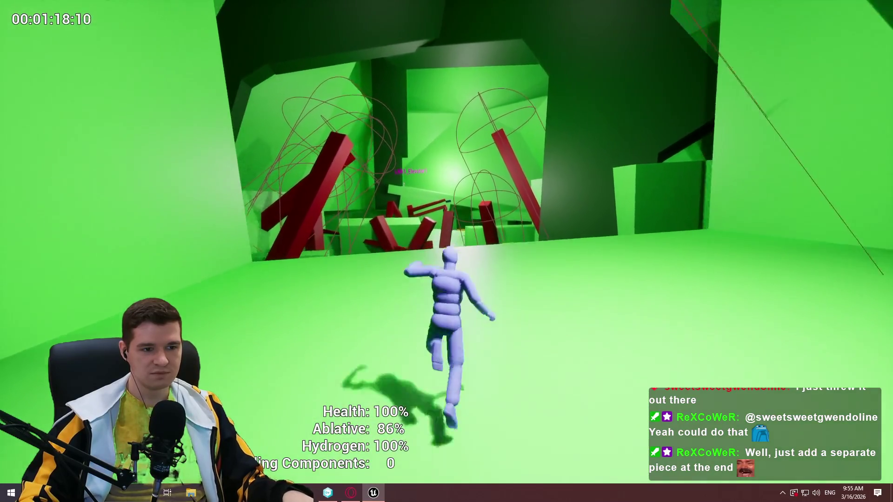
key(w)
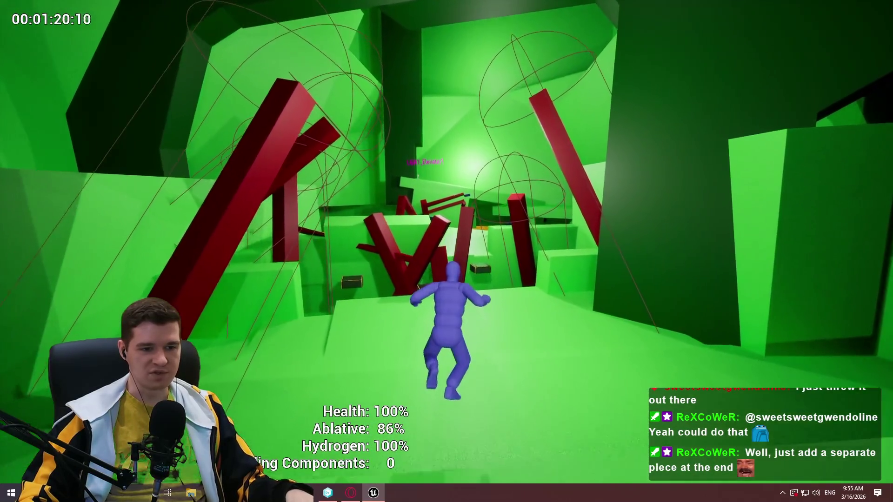
key(w)
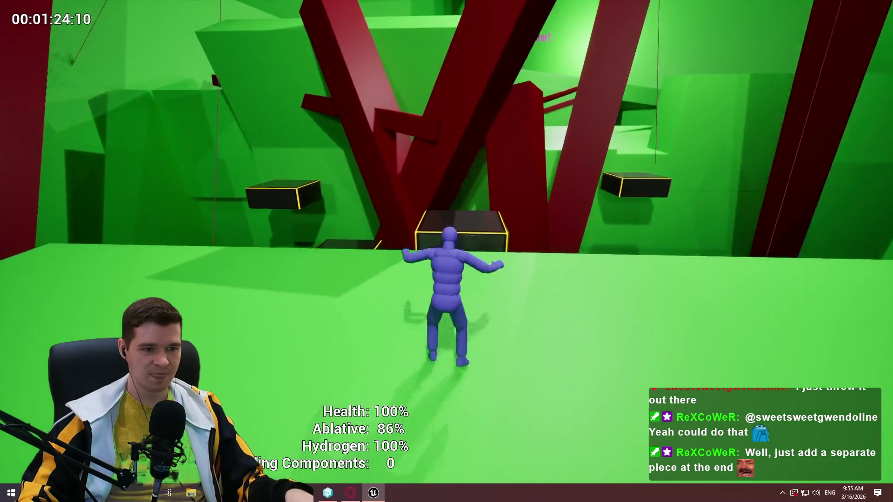
key(space)
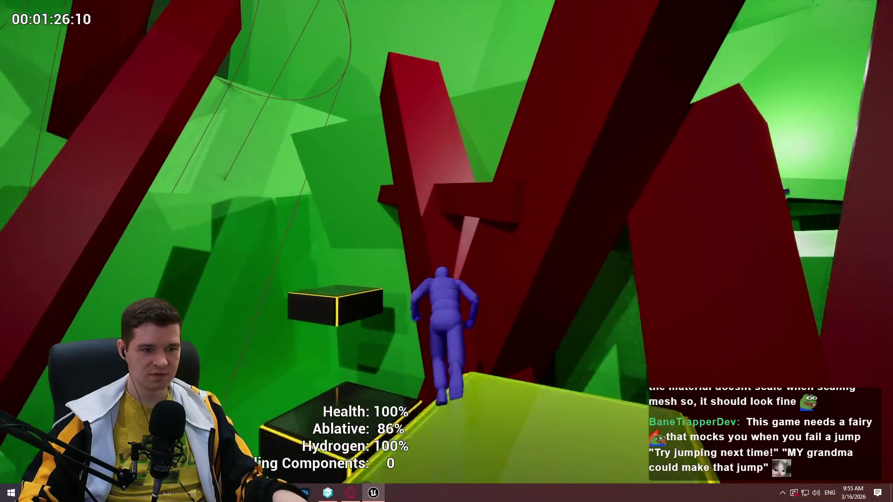
key(space)
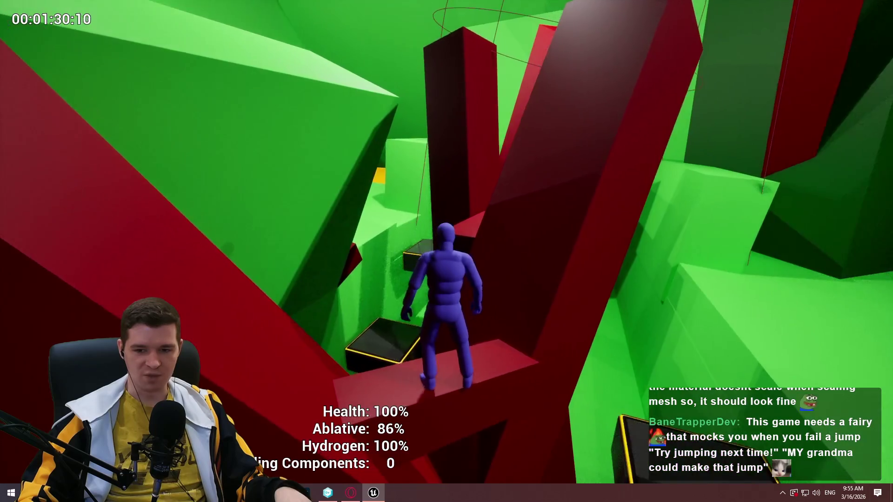
key(space)
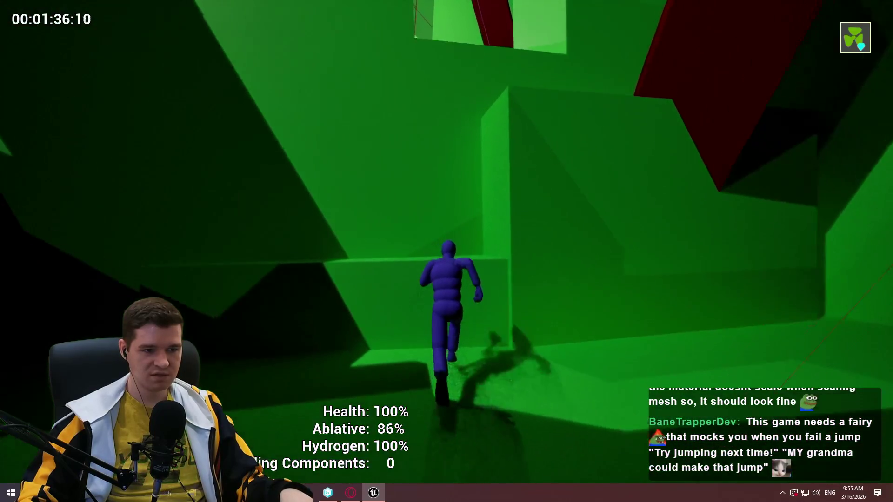
- Climb the mannequin up the green wall, through the doorway and onto the higher red ledge
key(space)
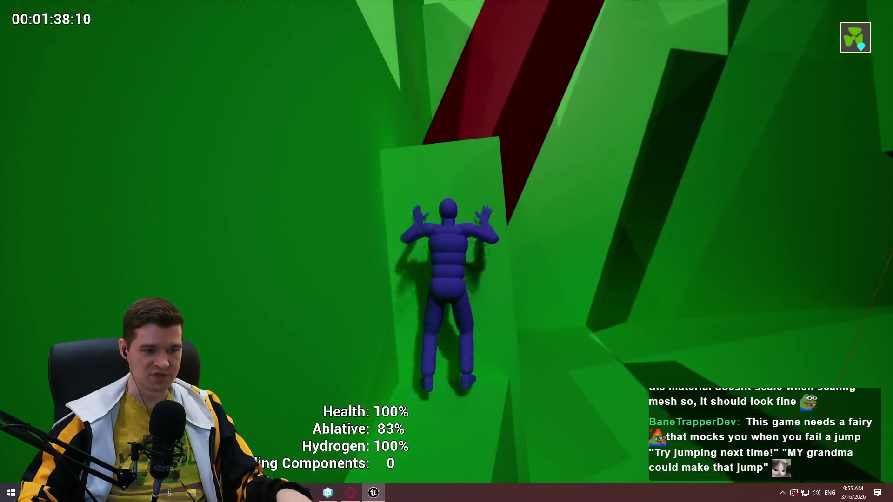
key(space)
key(space)
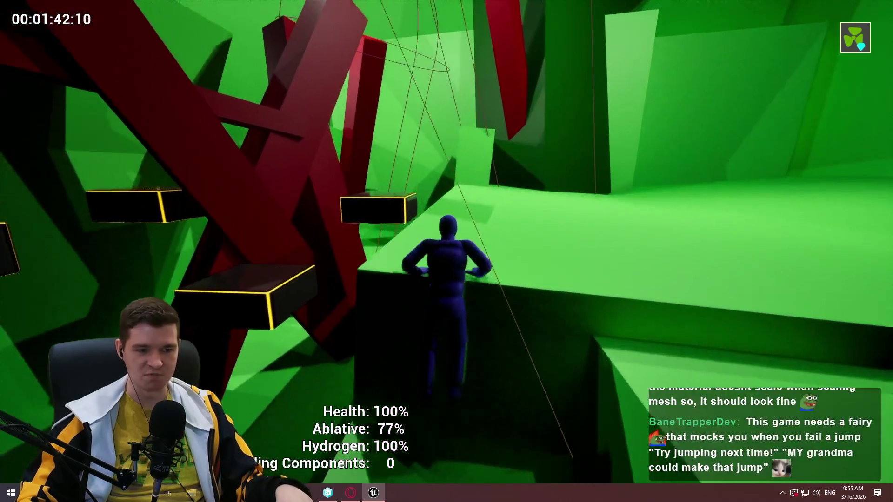
key(space)
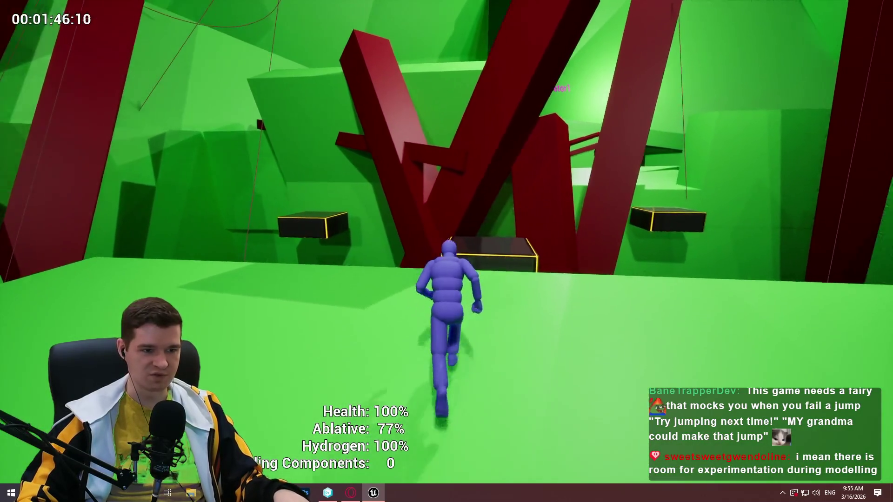
key(space)
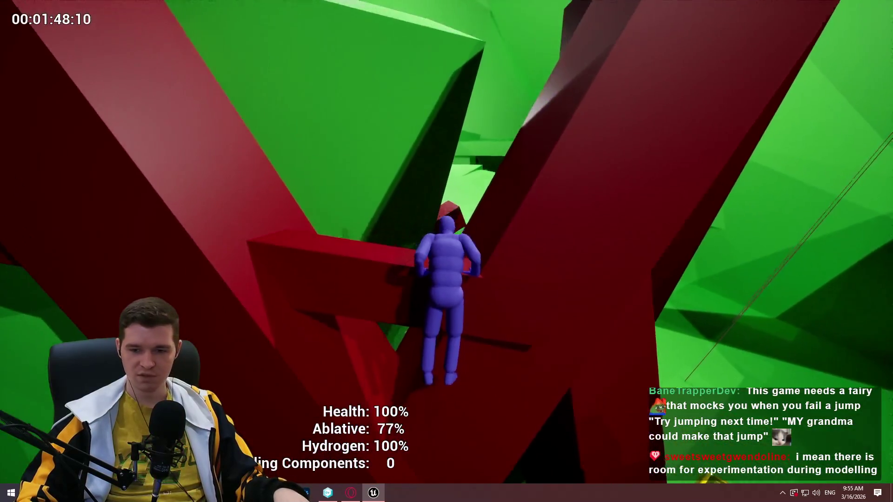
key(space)
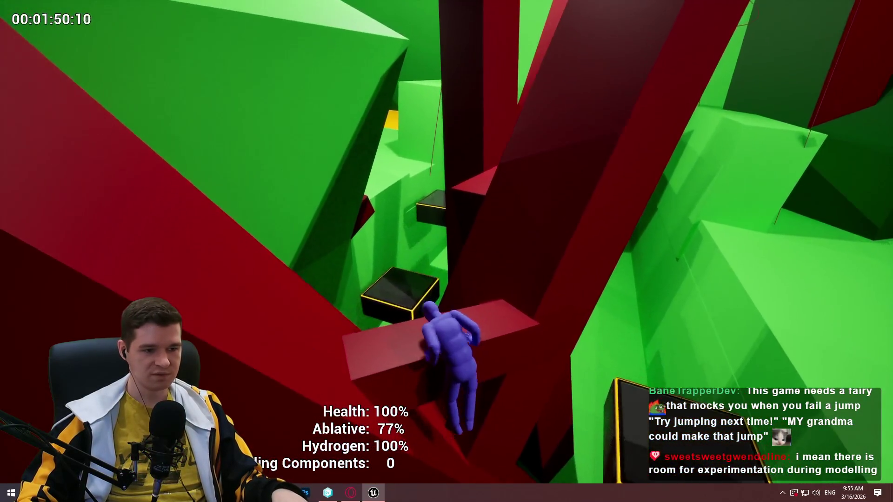
key(space)
key(space)
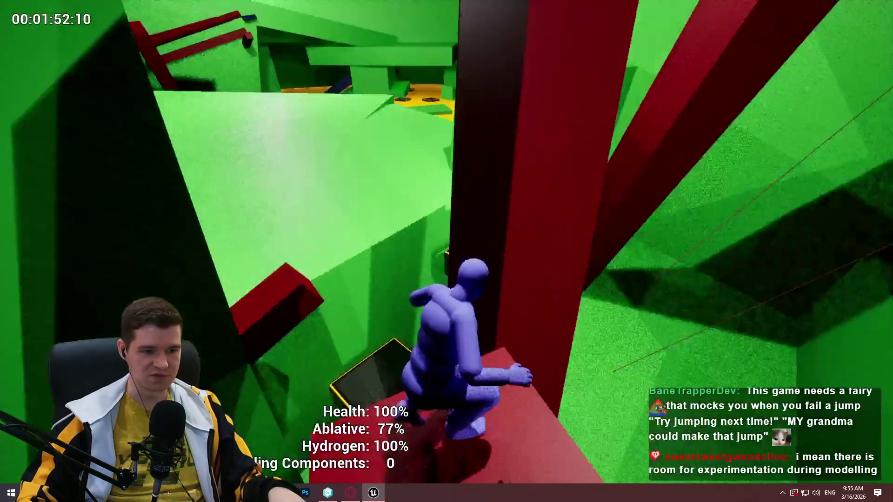
key(space)
- Run the mannequin across the green platform toward the red A-frame structure
key(w)
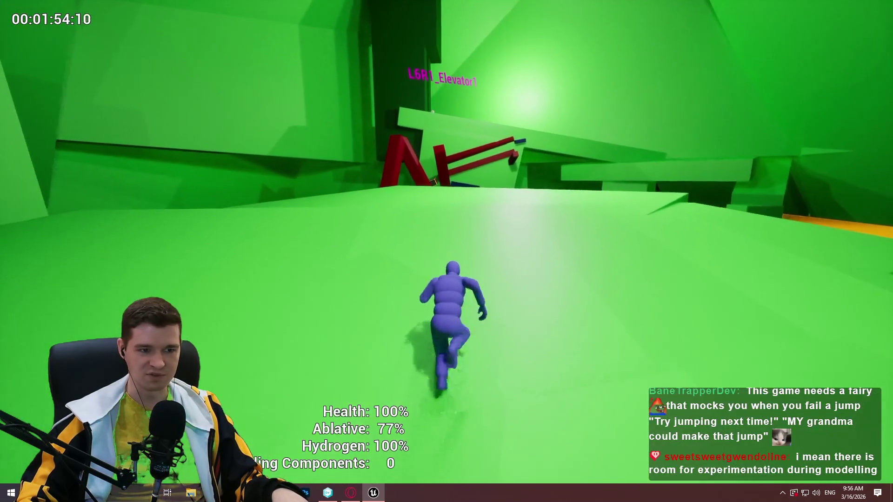
key(w)
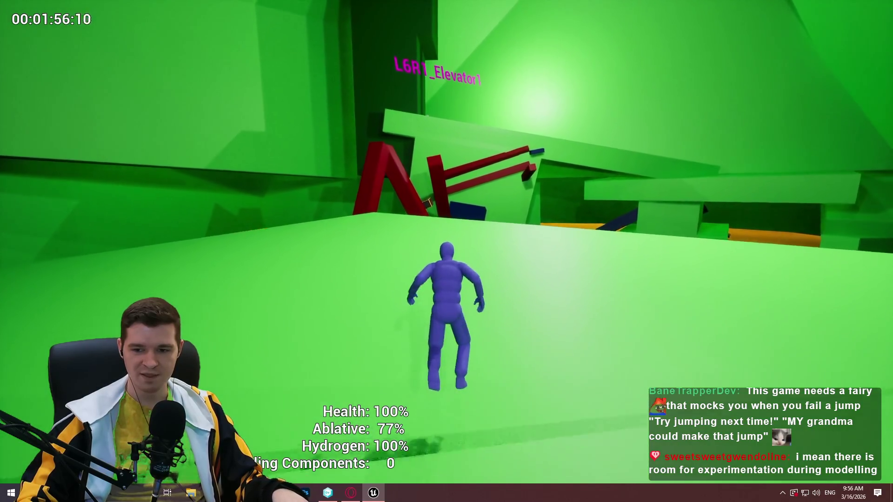
key(w)
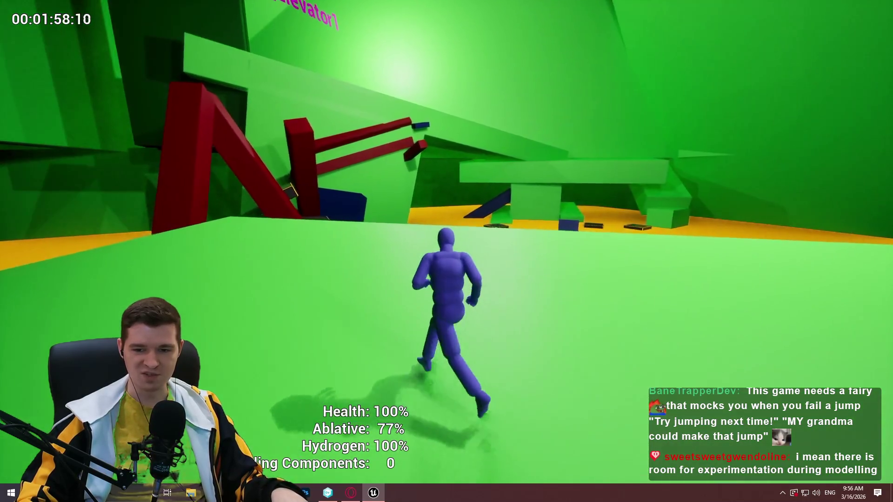
key(w)
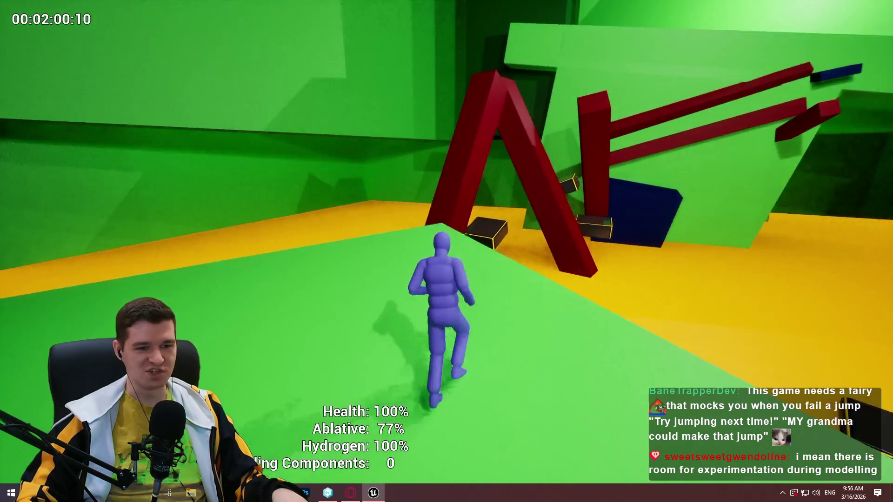
key(s)
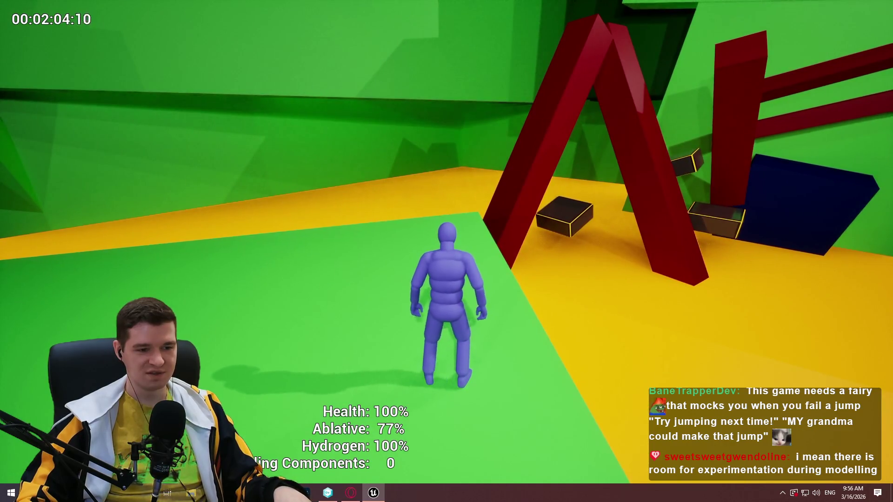
key(w)
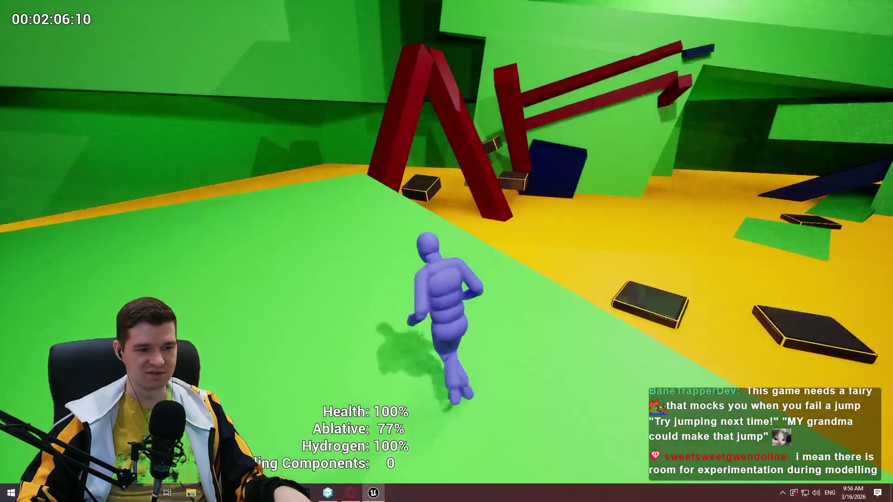
key(w)
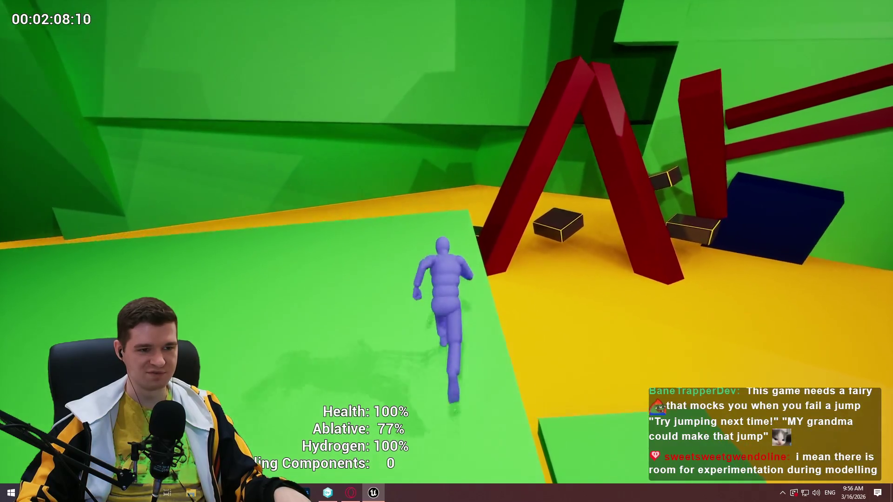
- Climb the boxes on the yellow floor, grab the blue wall ledge and reach the red beam
key(w)
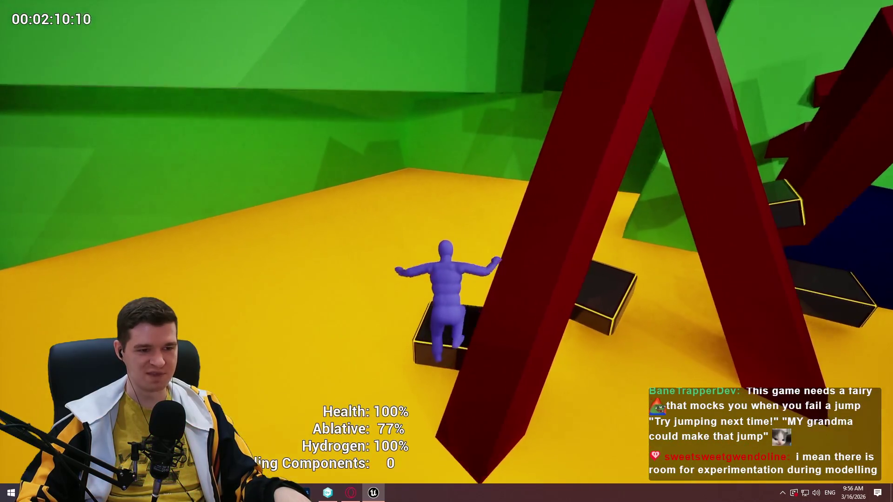
key(w)
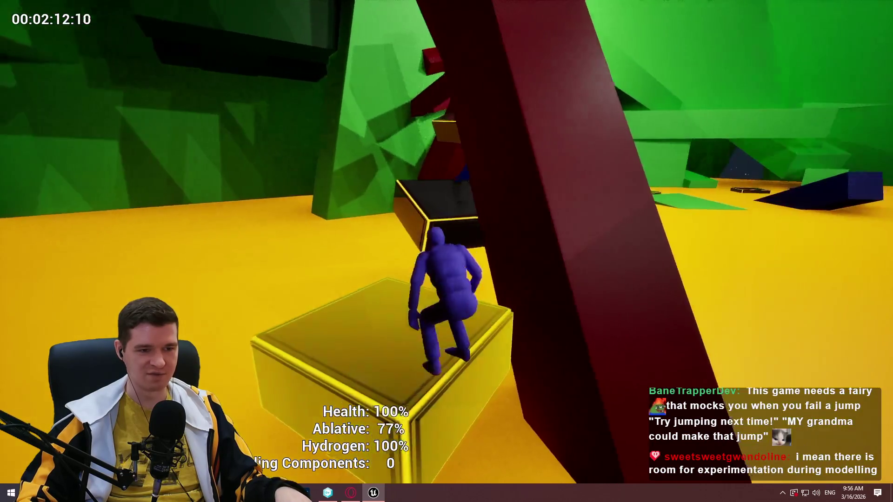
key(space)
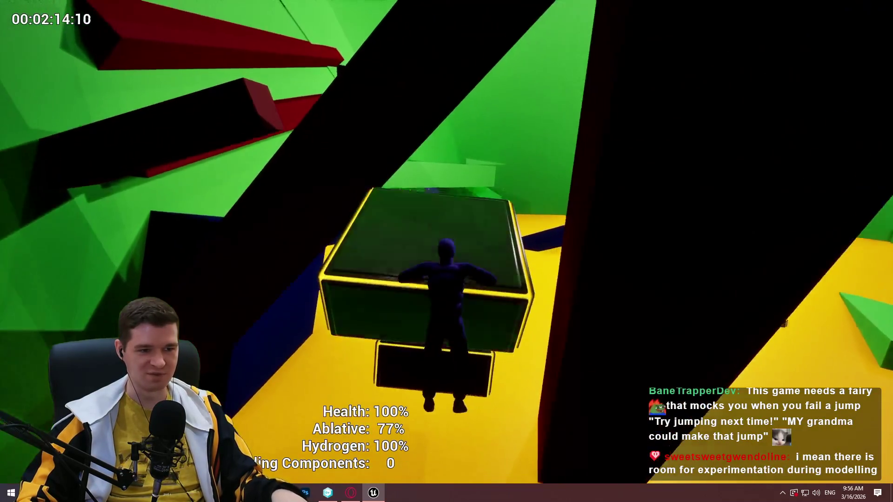
key(w)
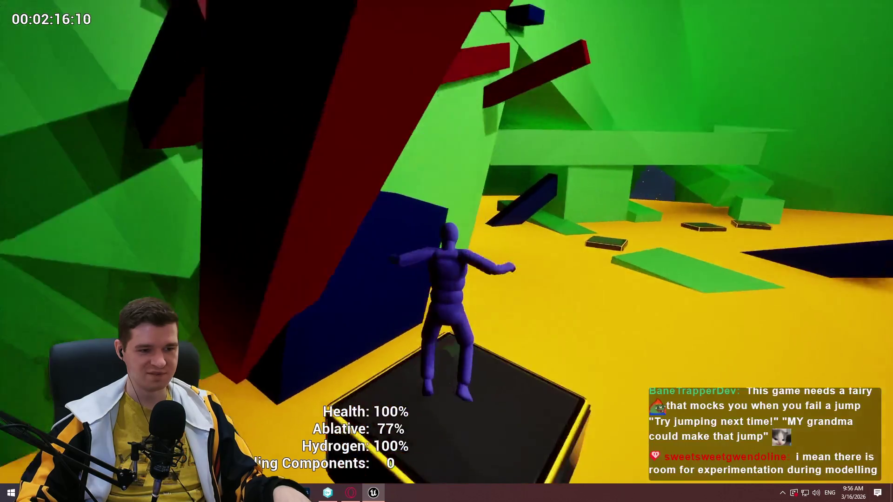
key(w)
key(space)
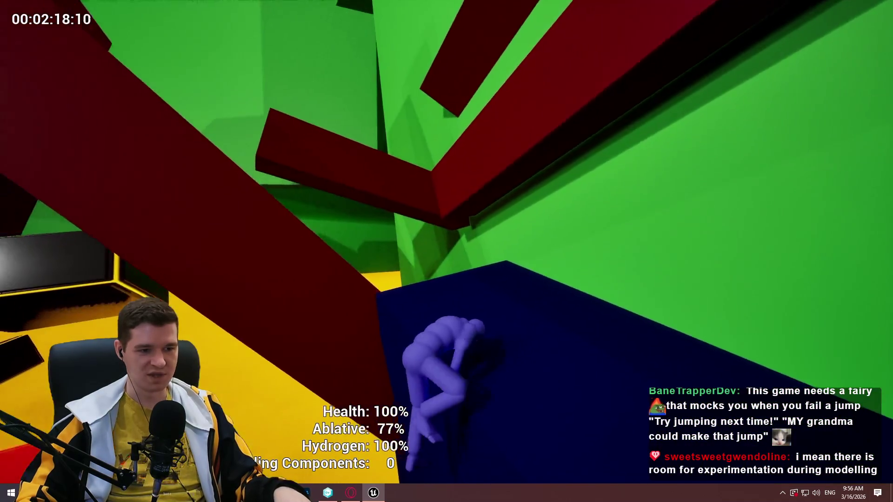
key(space)
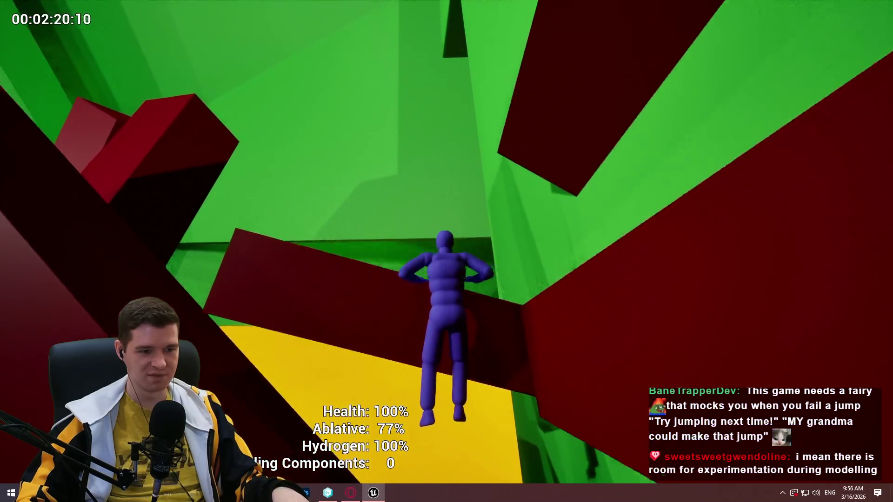
key(w)
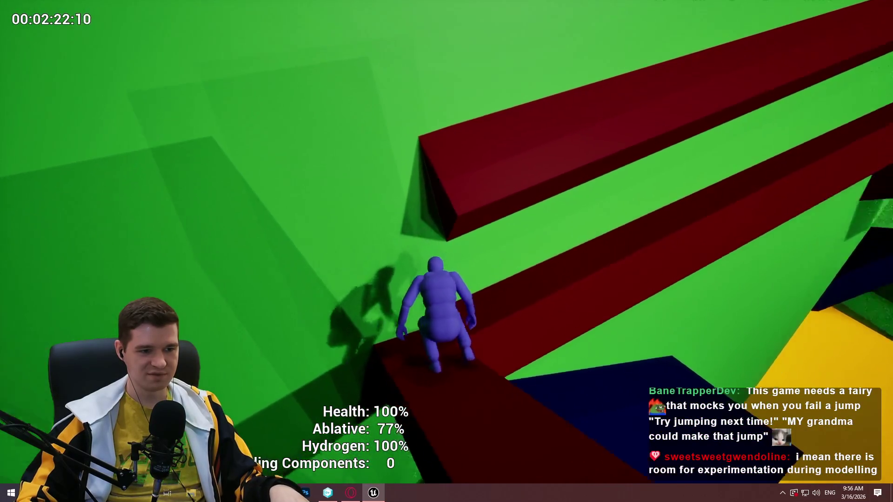
- Cross the blue block and green ledge to the doorway under L6R1_Elevator1, then stop the playtest
key(space)
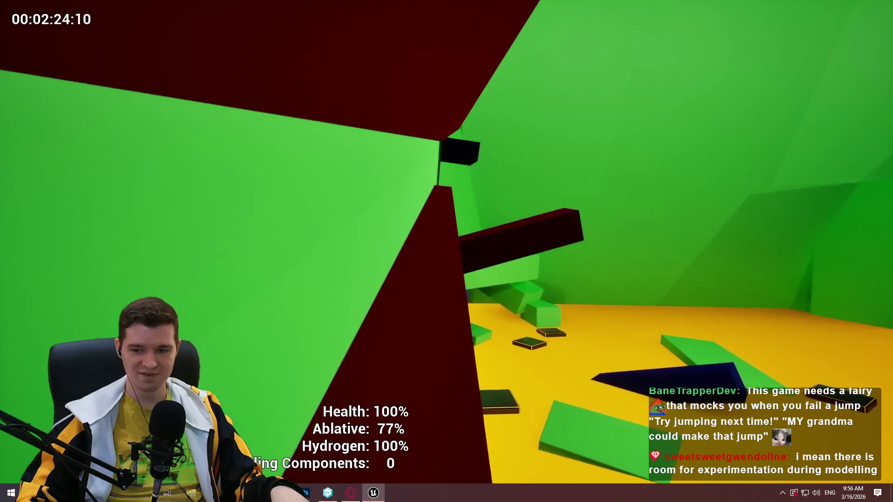
key(w)
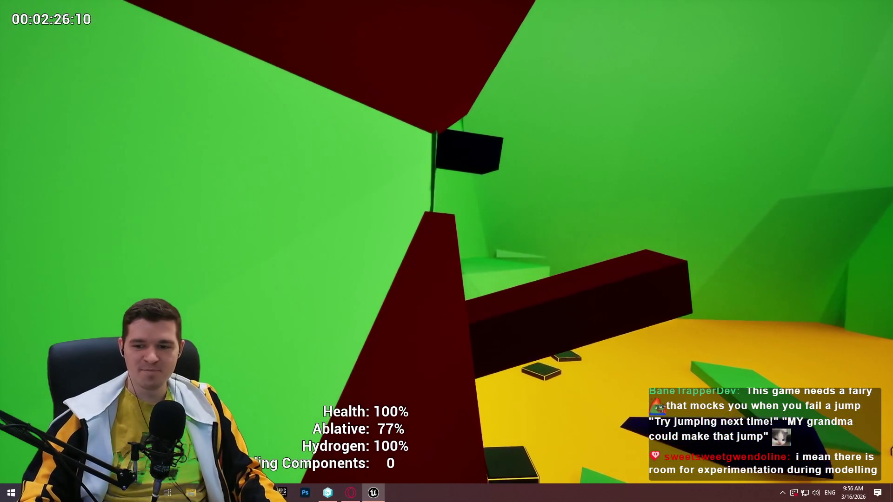
key(w)
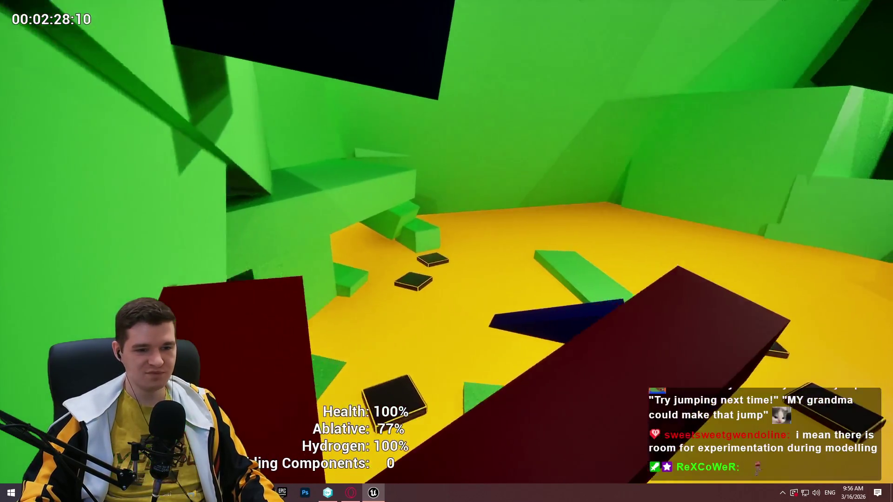
key(w)
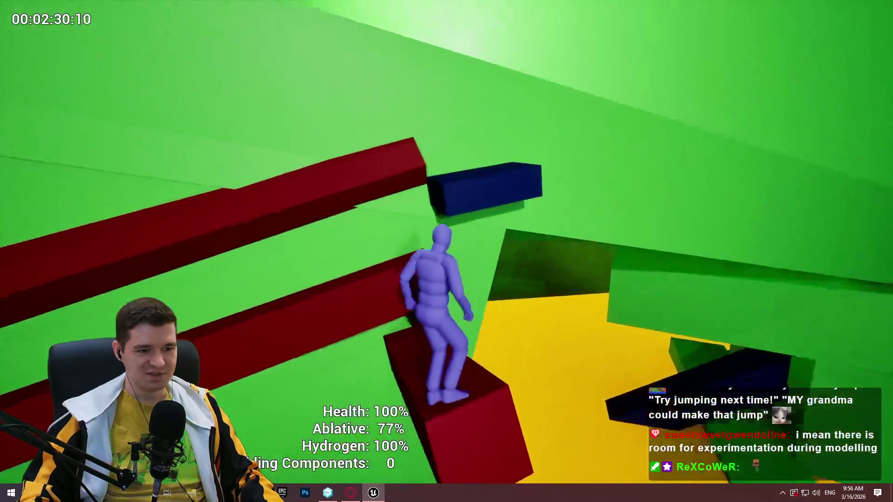
key(w)
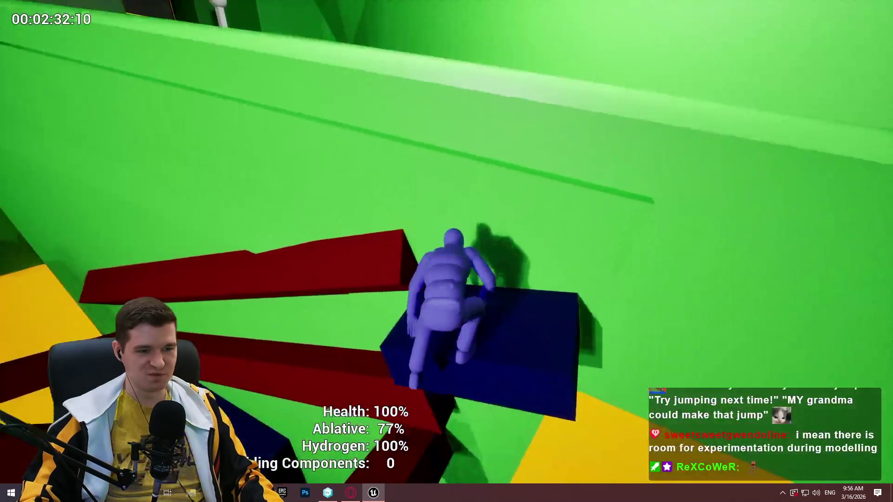
key(w)
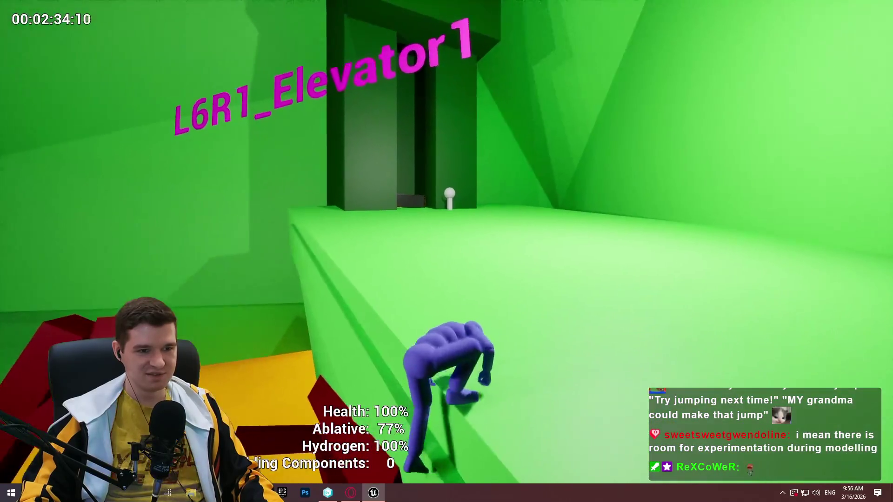
key(w)
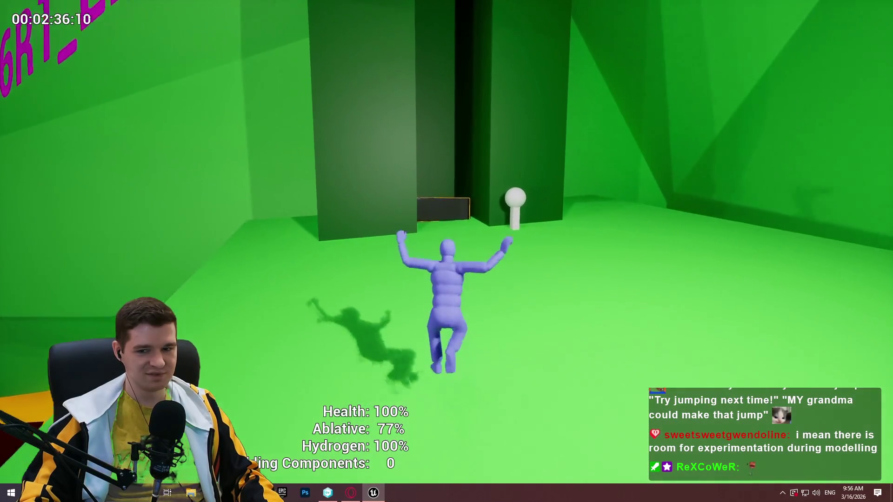
key(w)
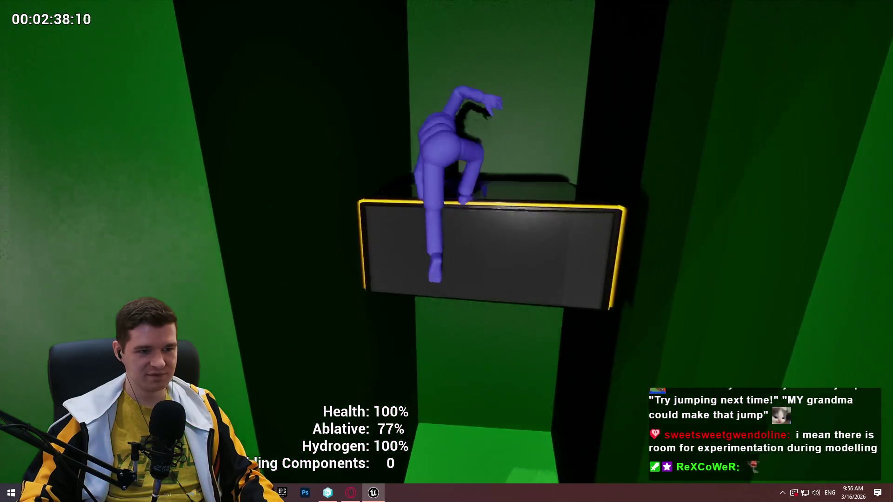
key(w)
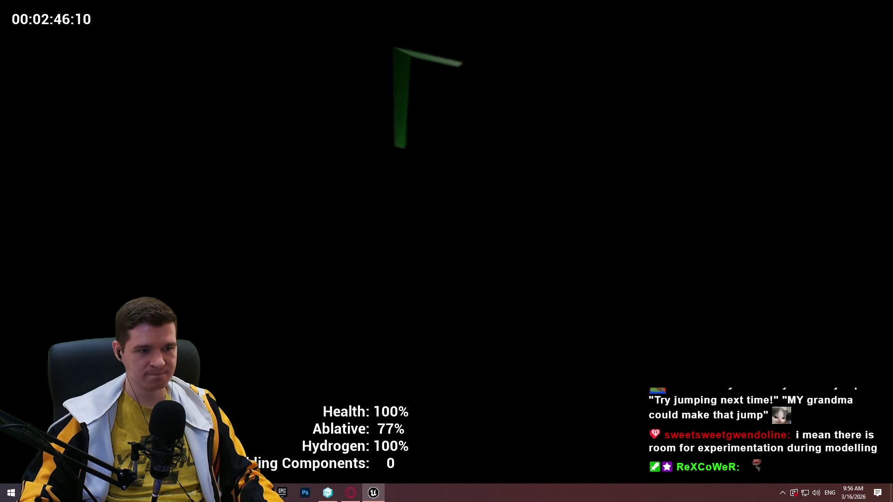
key(w)
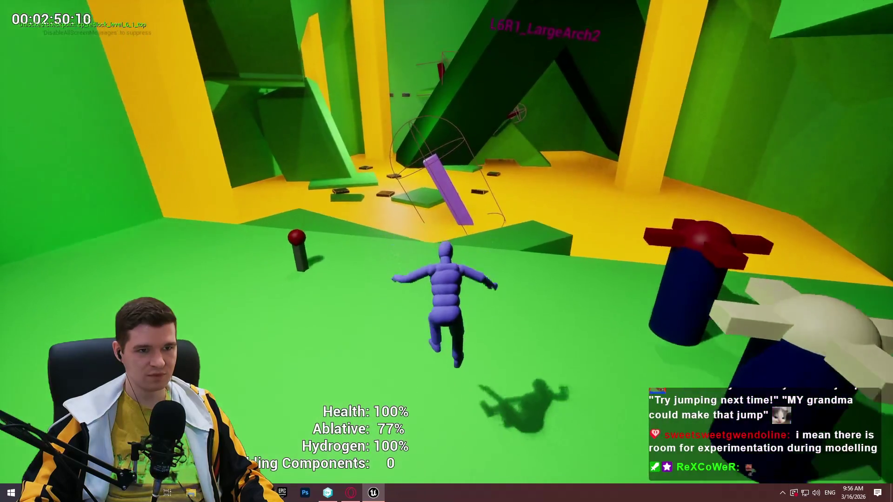
key(Escape)
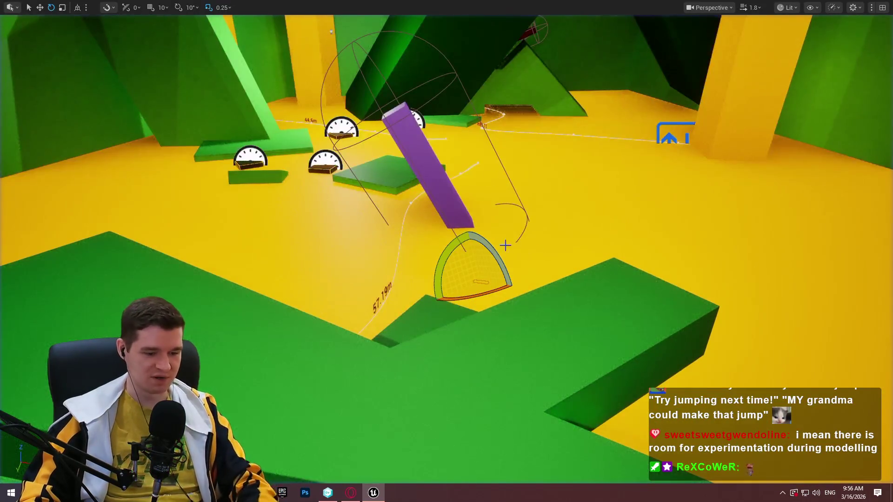
- Exit the fullscreen viewport and fly the camera out of the geometry toward the red bars
key(F11)
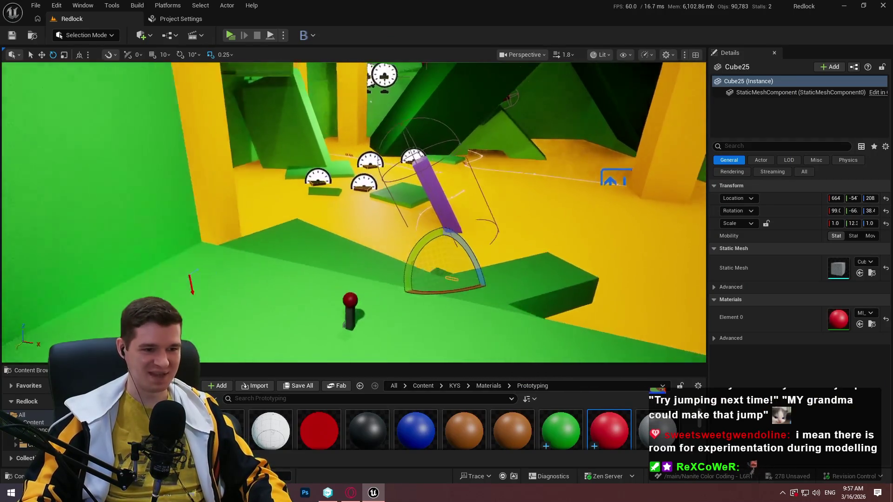
key(s)
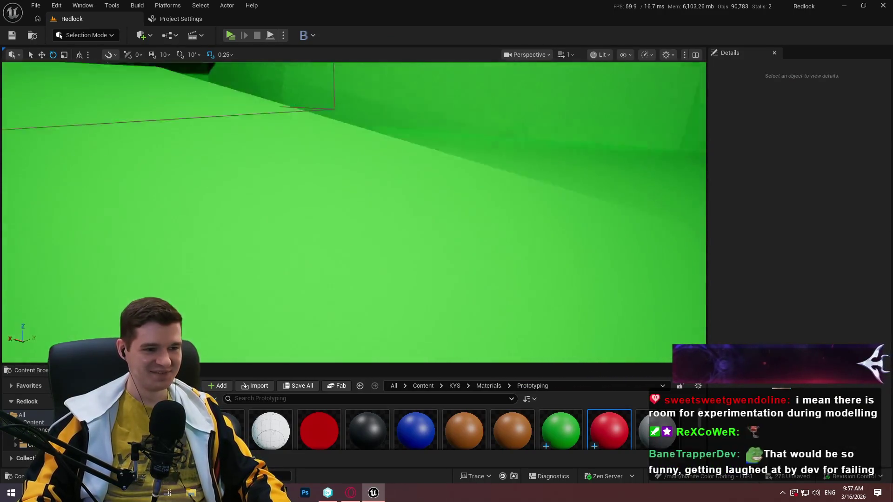
key(s)
scroll(354, 212, up, 2)
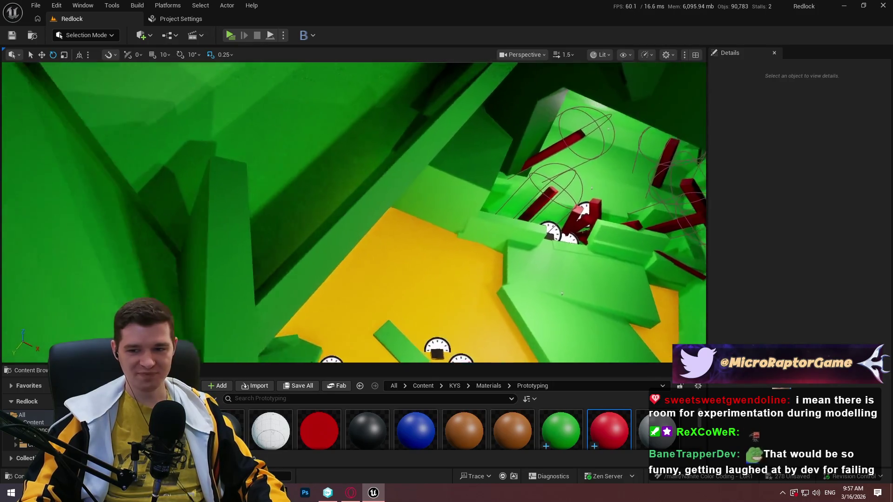
key(w)
scroll(353, 212, up, 3)
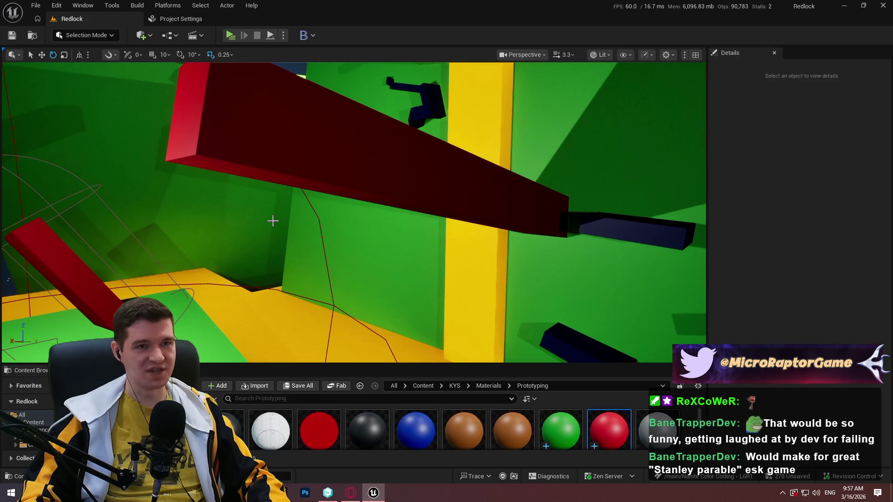
- Look down over the yellow gauge floor, then bring the crystal mesh notes forward
drag(271, 219, 271, 218)
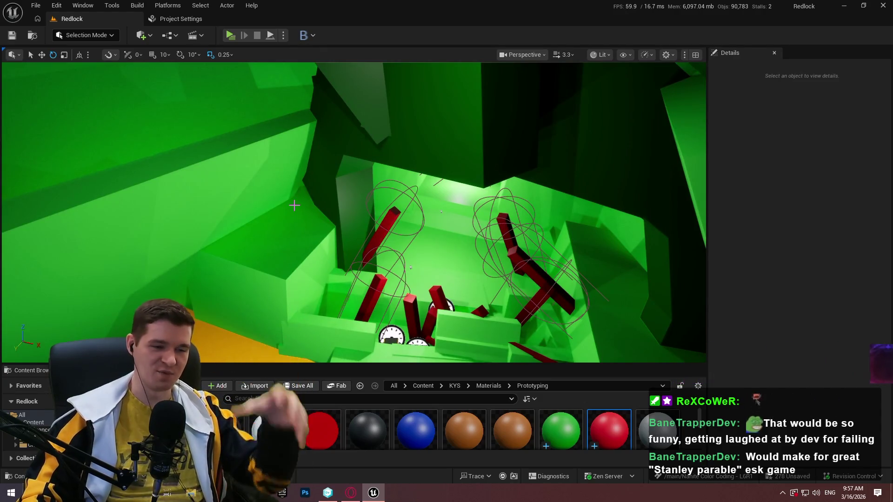
drag(482, 160, 481, 161)
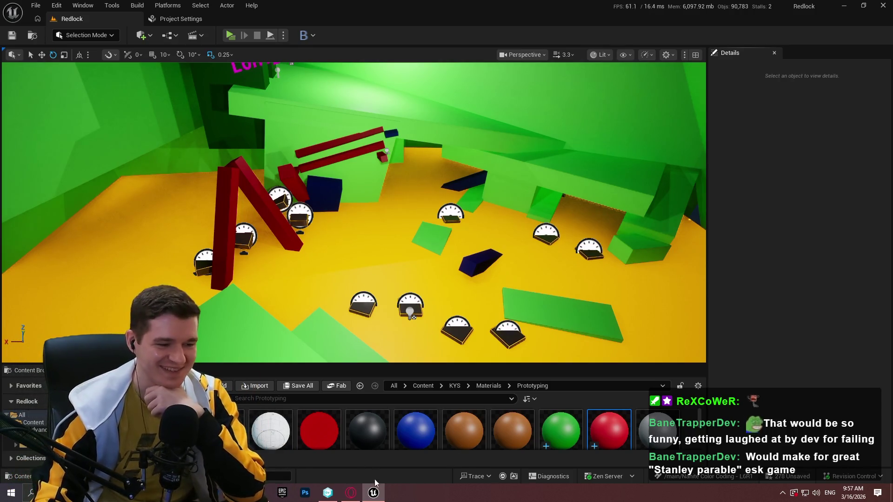
click(270, 493)
- Begin a '~' entry line under the Crystals note, then switch to the broken crystal image results
key(Return)
key(Return)
text(~)
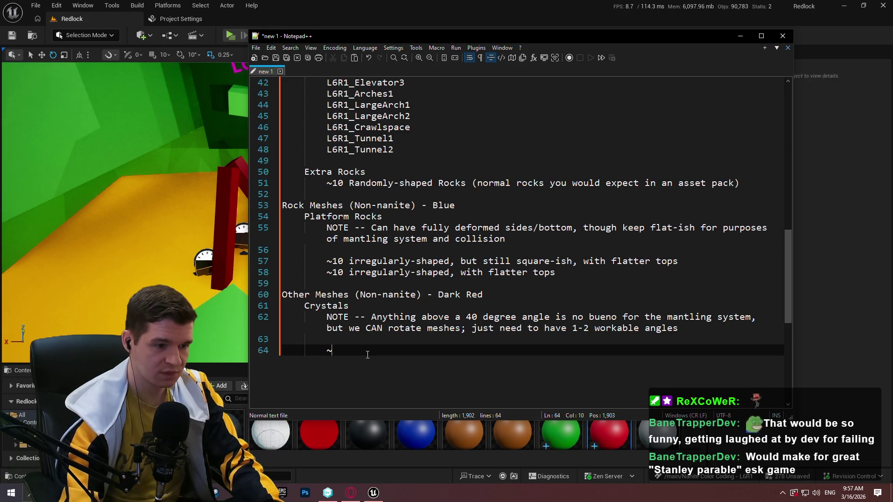
key(alt+Tab)
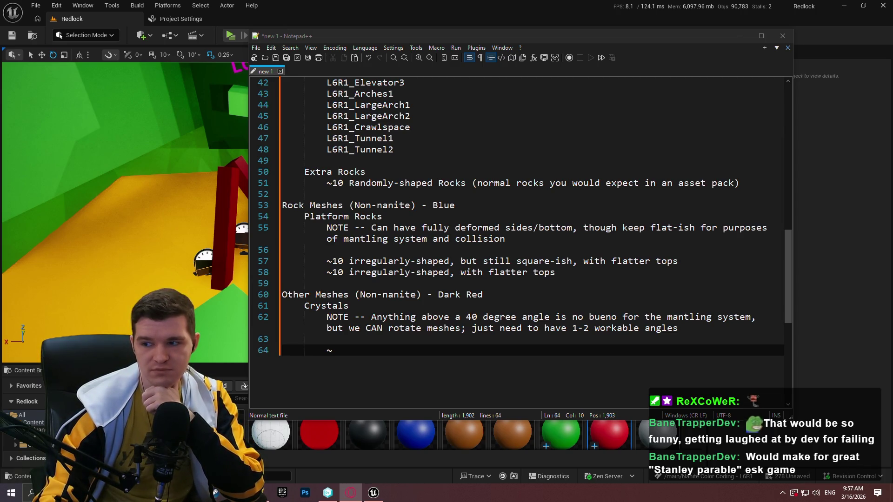
key(alt+Tab)
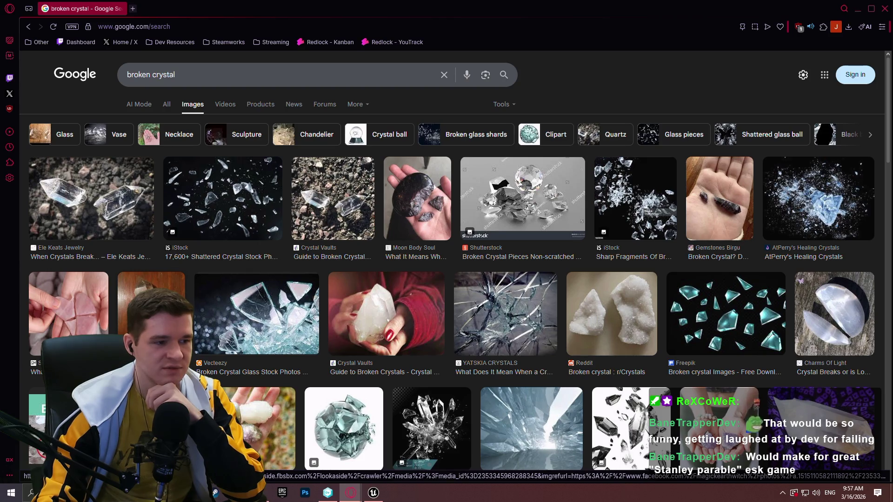
- Preview the 'Earth - BROKEN CRYSTALS' image and scroll through the broken crystal results
click(152, 302)
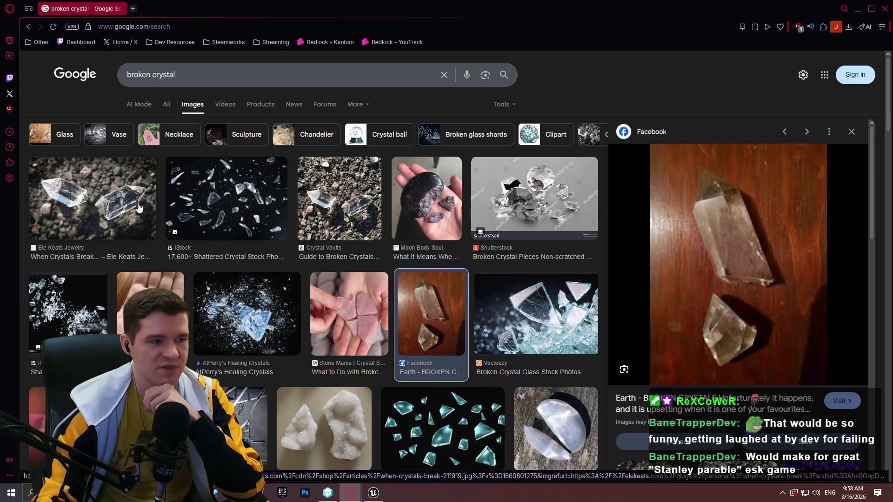
scroll(725, 197, down, 3)
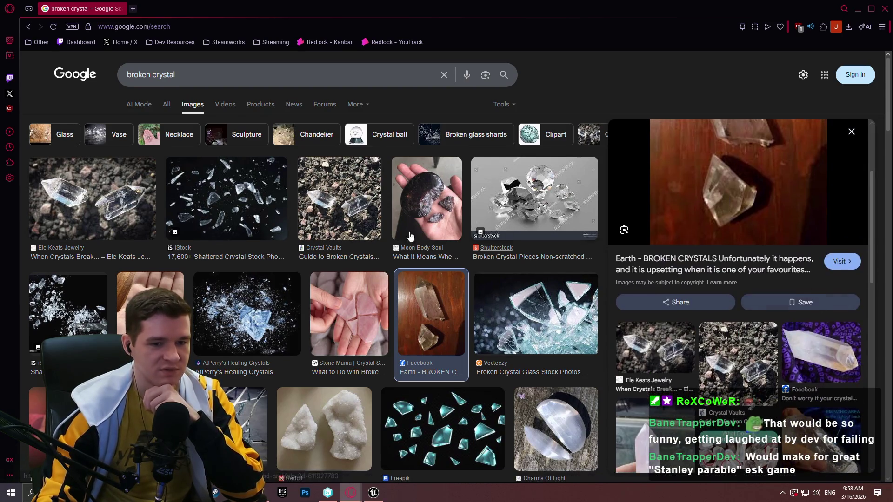
scroll(410, 237, down, 4)
scroll(734, 299, down, 1)
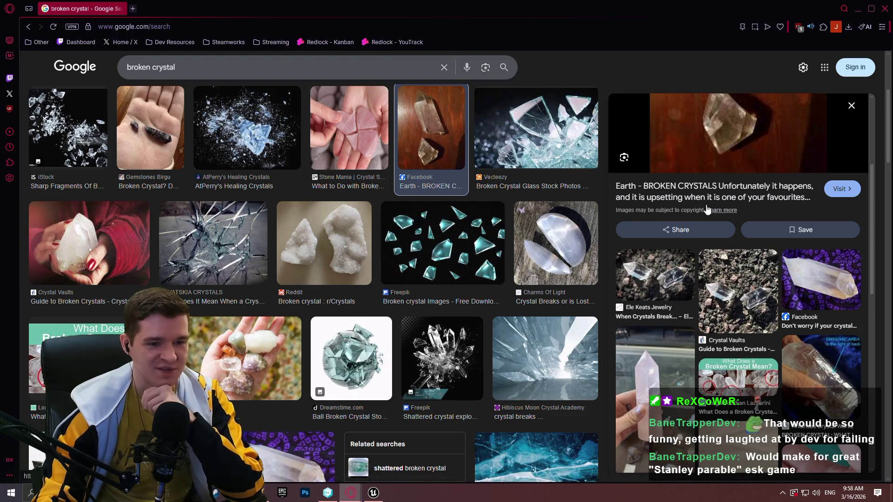
scroll(754, 257, down, 1)
scroll(755, 257, down, 3)
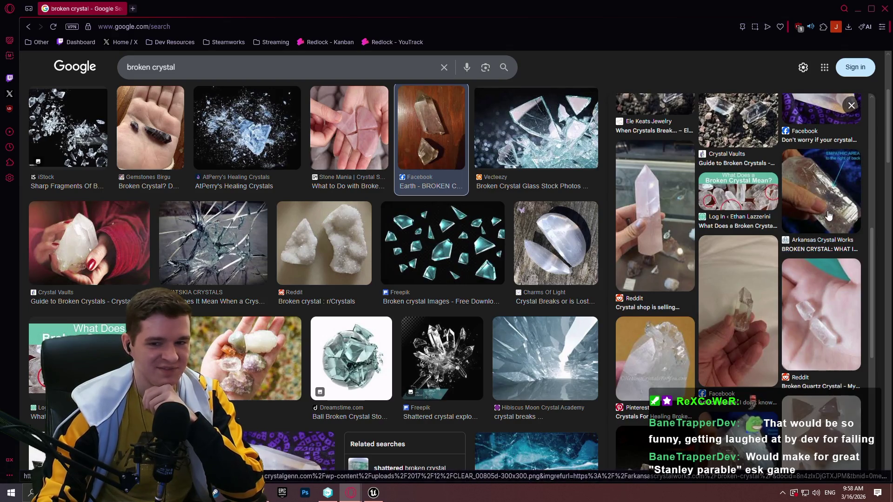
scroll(721, 276, up, 1)
scroll(722, 278, up, 3)
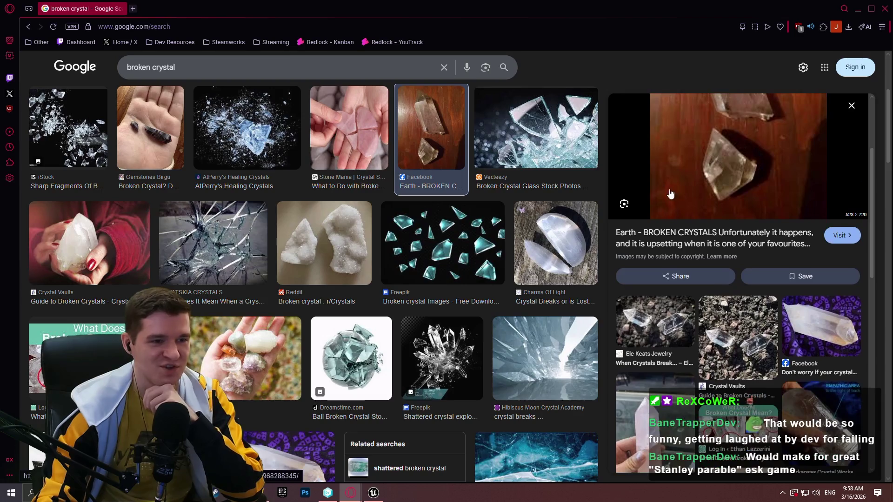
scroll(693, 289, down, 3)
- Preview the rose quartz tower image, browse related images, then open the two pink crystal pieces photo
click(663, 299)
scroll(716, 185, down, 2)
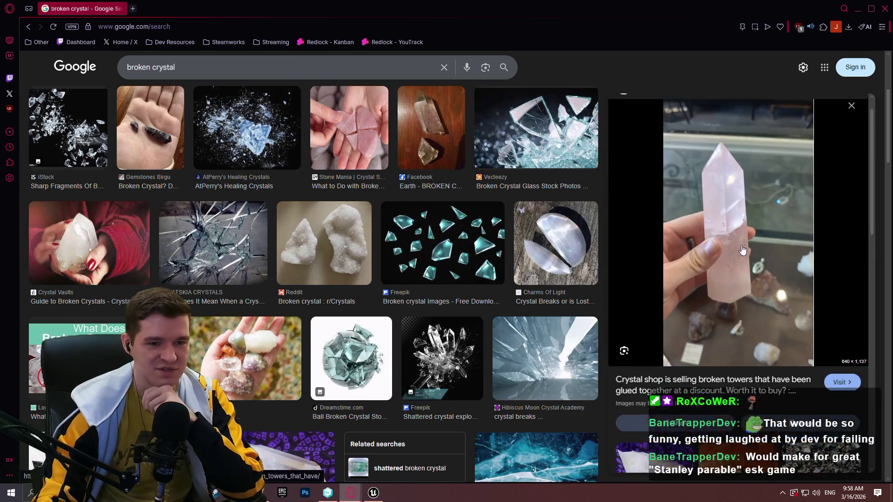
scroll(763, 216, down, 10)
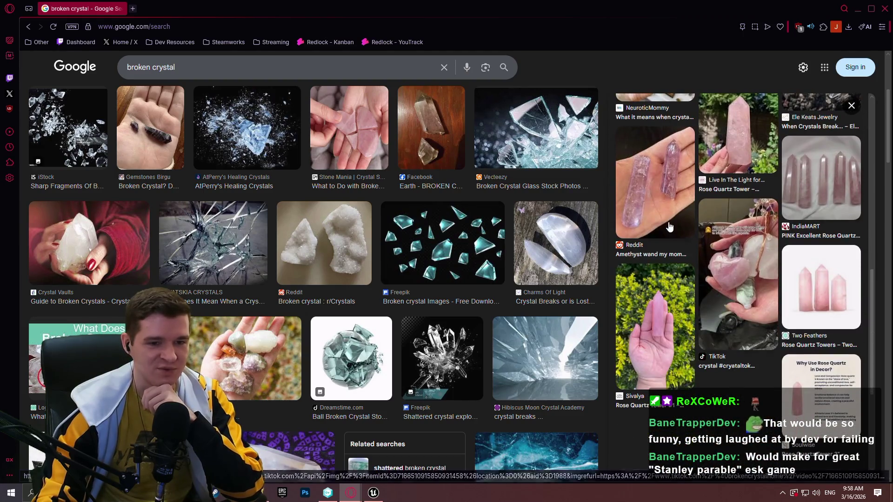
scroll(657, 217, up, 5)
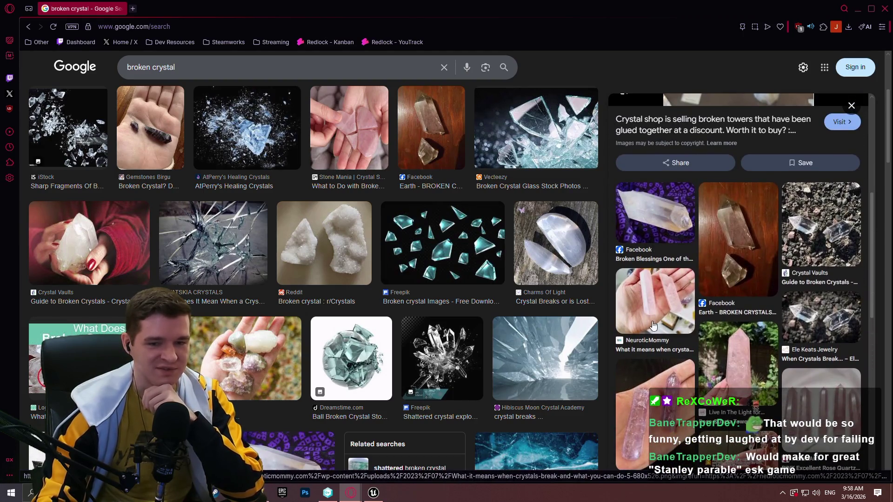
scroll(744, 233, up, 6)
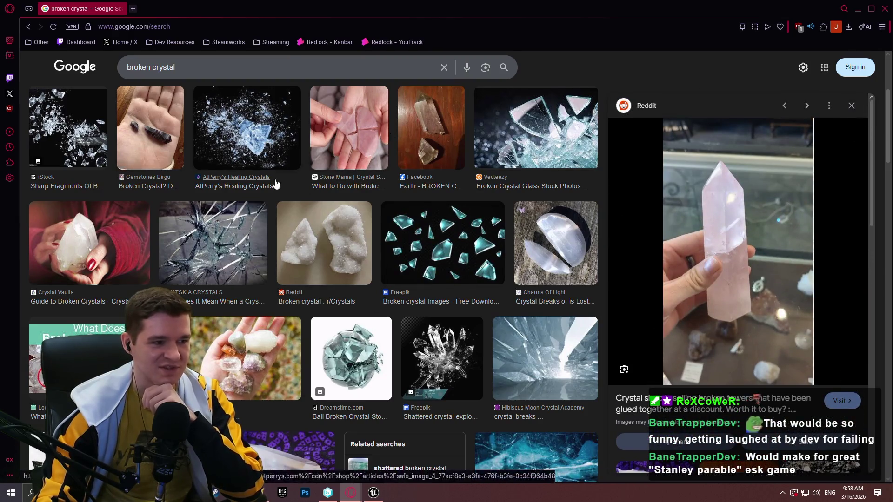
scroll(419, 186, down, 3)
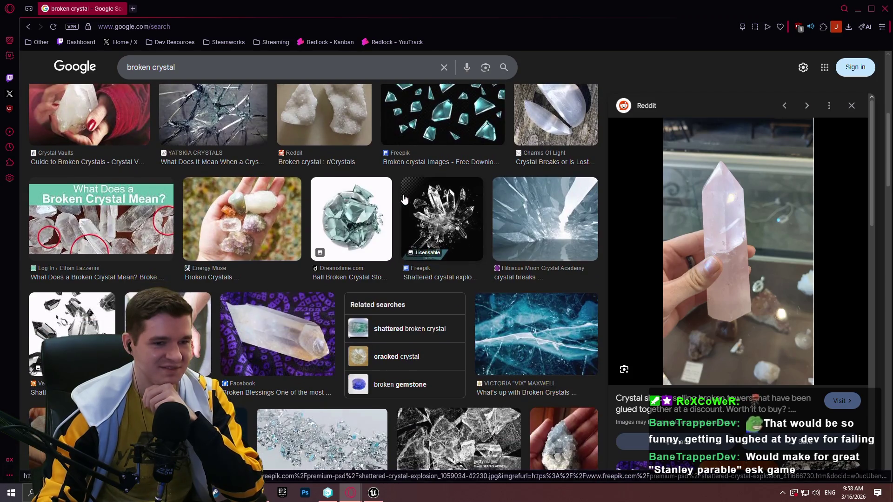
scroll(404, 199, down, 3)
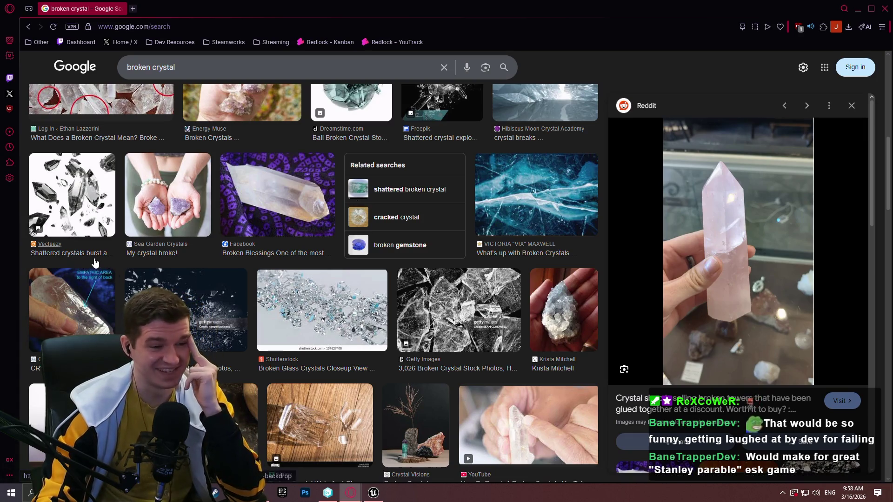
scroll(94, 273, down, 3)
scroll(241, 267, down, 3)
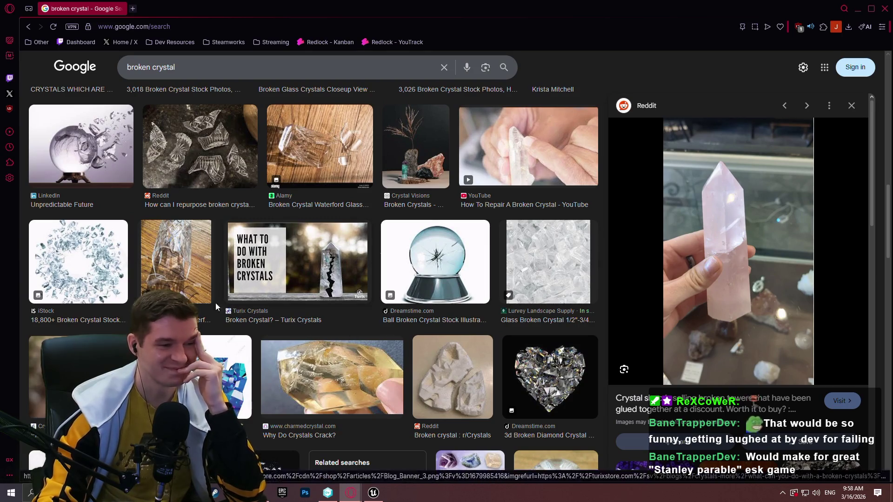
scroll(285, 319, down, 3)
scroll(293, 246, down, 5)
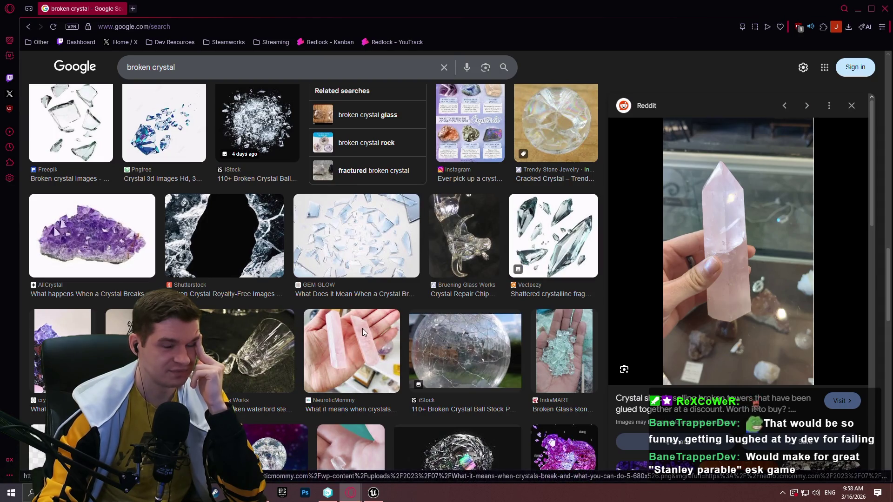
click(364, 332)
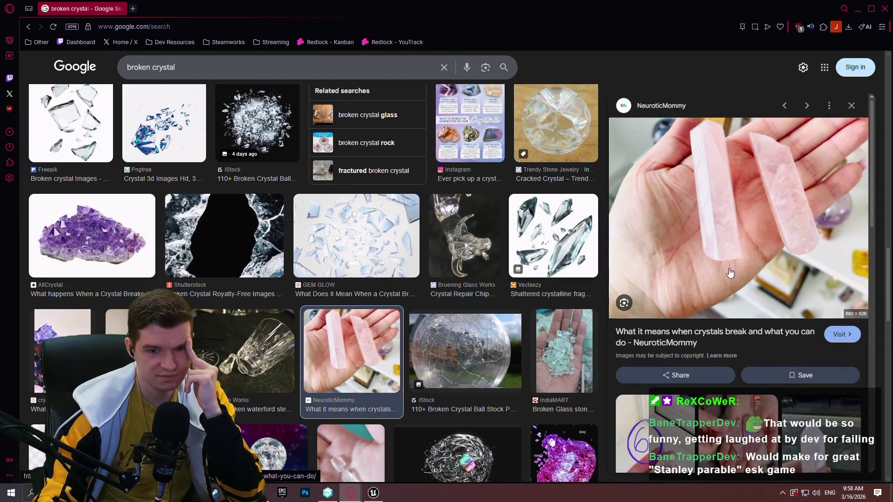
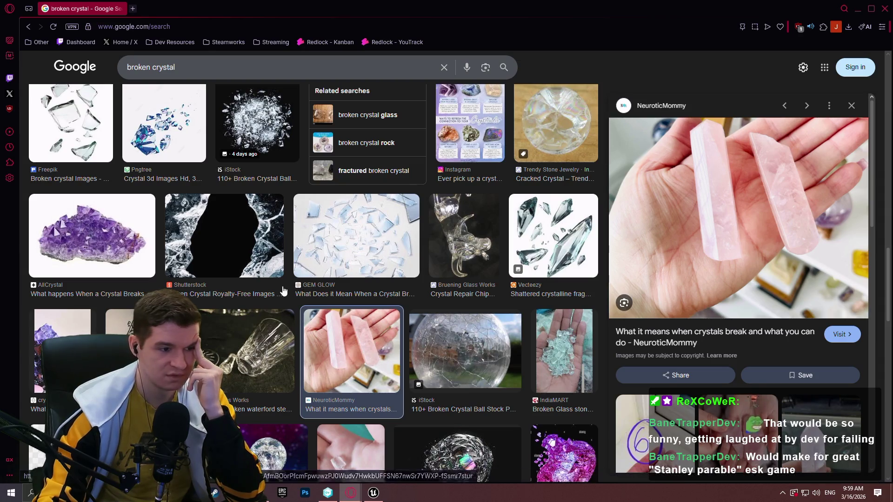
- Open the full-size pink rose quartz crystal image from the 'broken crystal' results in a new tab
scroll(461, 181, down, 5)
scroll(462, 180, down, 5)
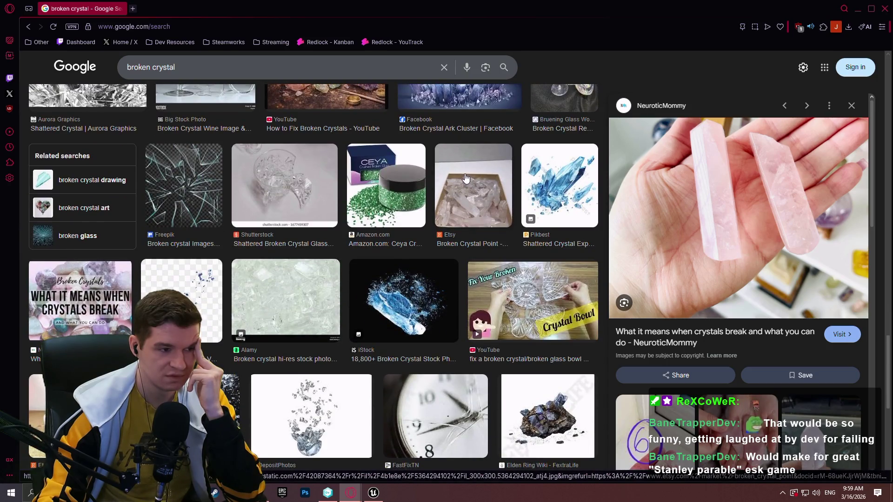
scroll(466, 178, down, 3)
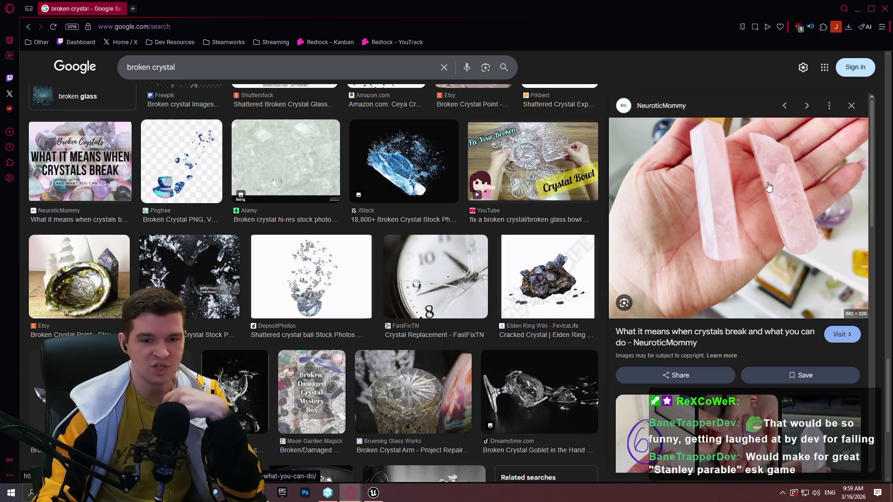
right_click(767, 198)
click(656, 267)
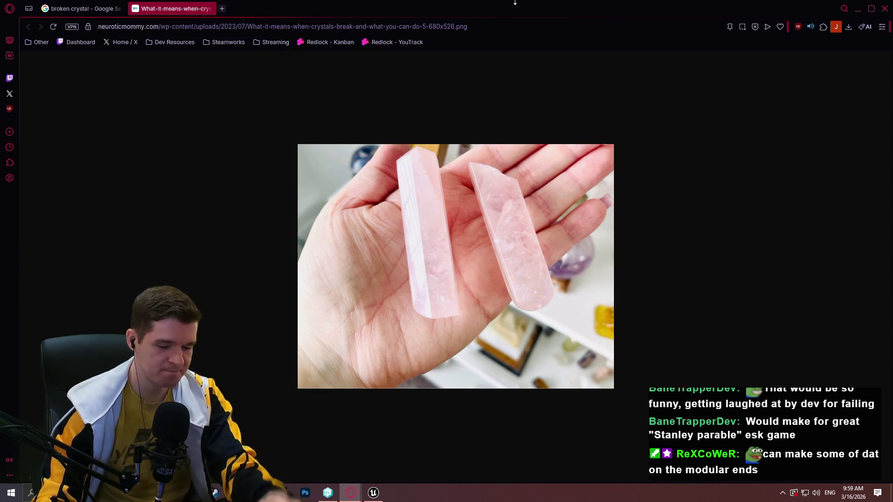
key(Print)
drag(562, 234, 686, 366)
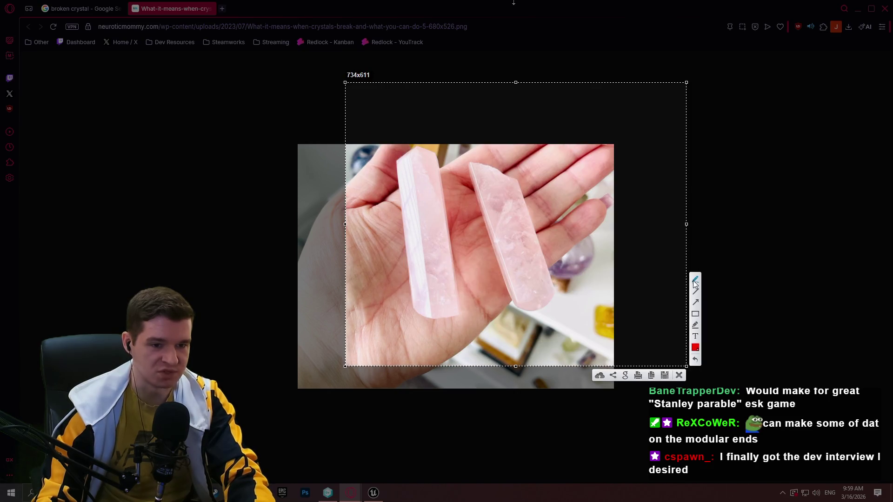
drag(471, 164, 476, 168)
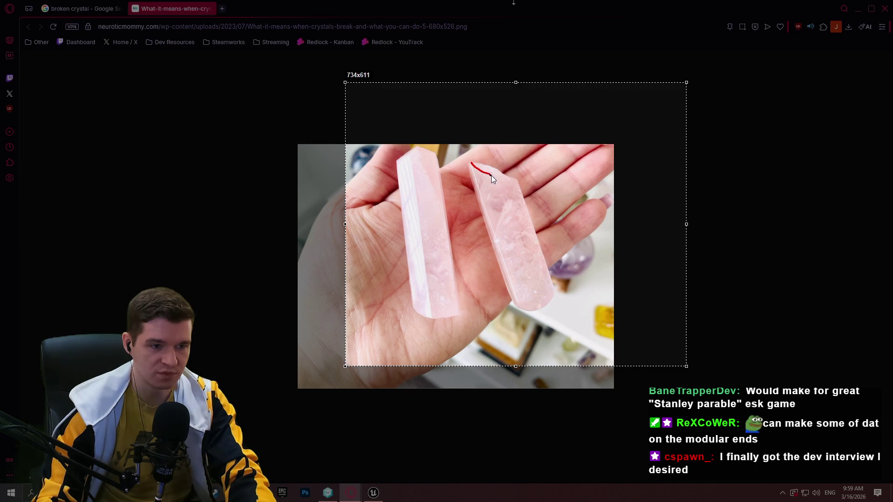
drag(519, 186, 518, 185)
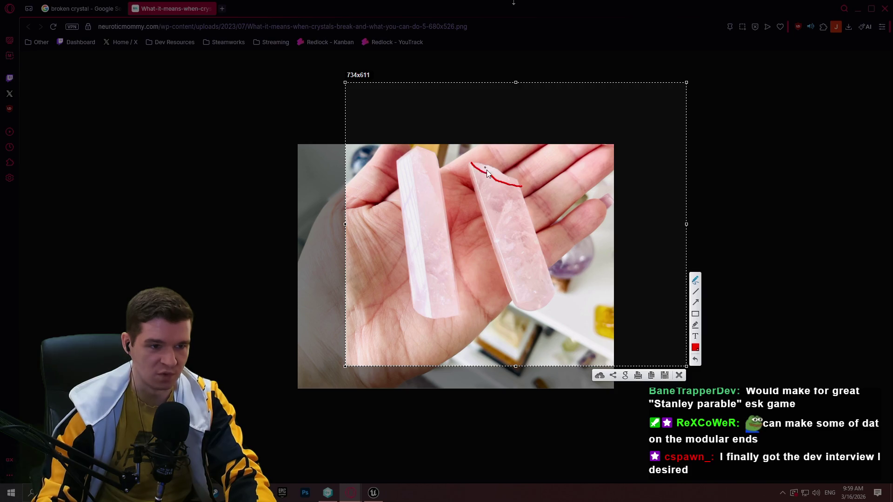
drag(471, 168, 473, 170)
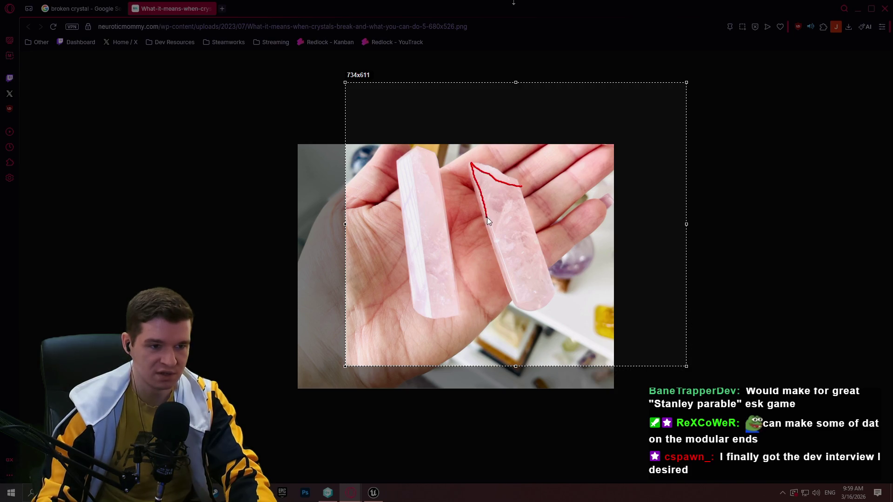
drag(487, 217, 486, 218)
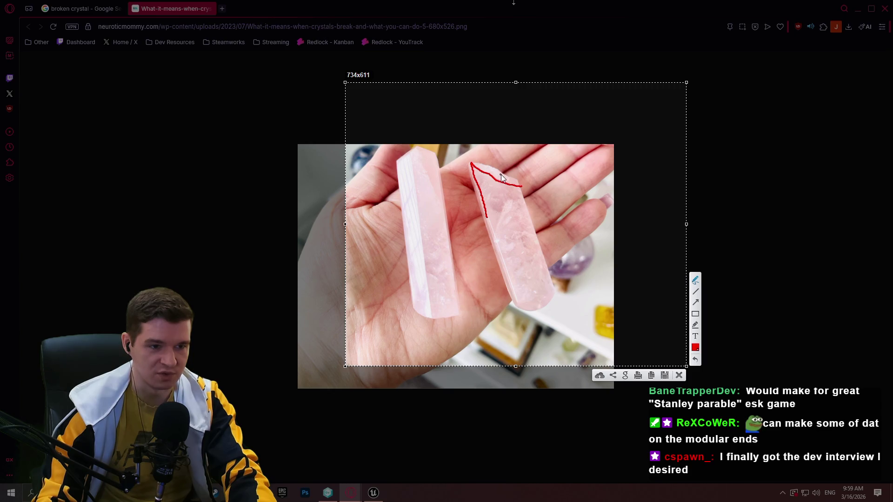
drag(543, 148, 496, 154)
drag(495, 154, 518, 162)
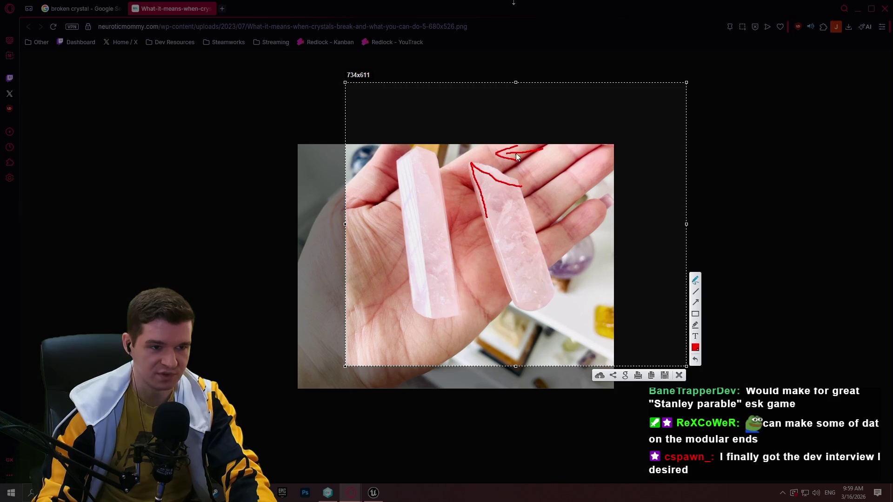
drag(373, 171, 442, 172)
drag(437, 165, 446, 179)
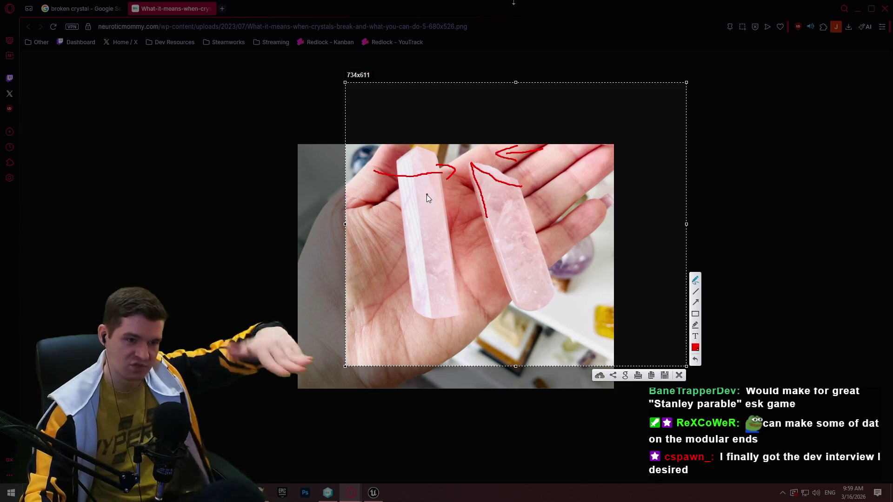
mouse_move(523, 186)
mouse_down()
mouse_move(470, 196)
mouse_move(493, 260)
mouse_move(548, 314)
mouse_move(524, 191)
mouse_up()
mouse_move(511, 228)
mouse_down()
mouse_move(520, 239)
mouse_move(532, 236)
mouse_up()
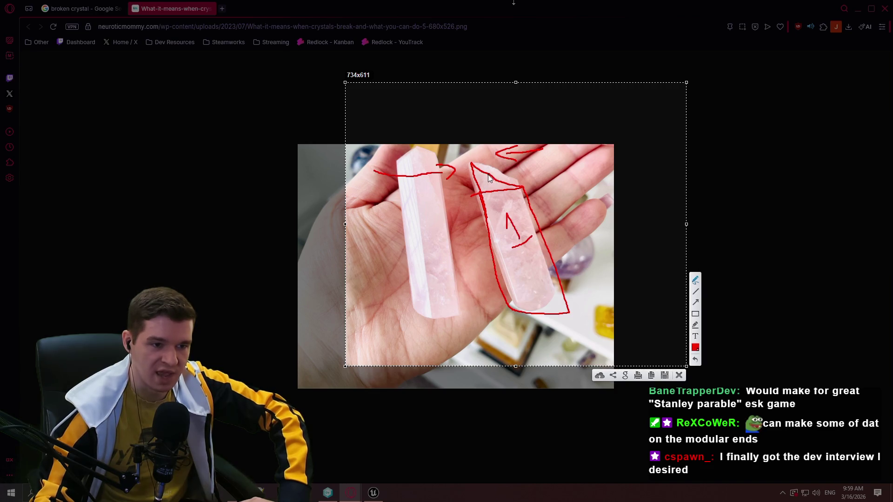
mouse_move(489, 169)
mouse_down()
mouse_move(497, 163)
mouse_move(506, 187)
mouse_up()
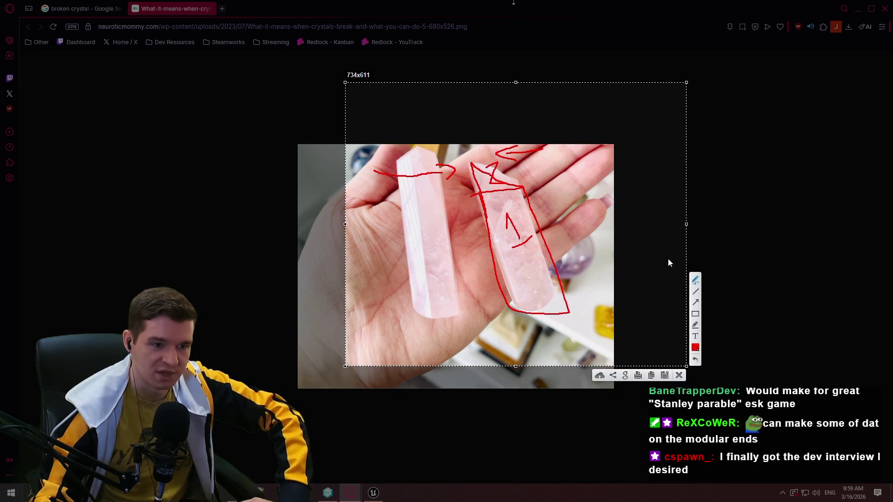
click(679, 375)
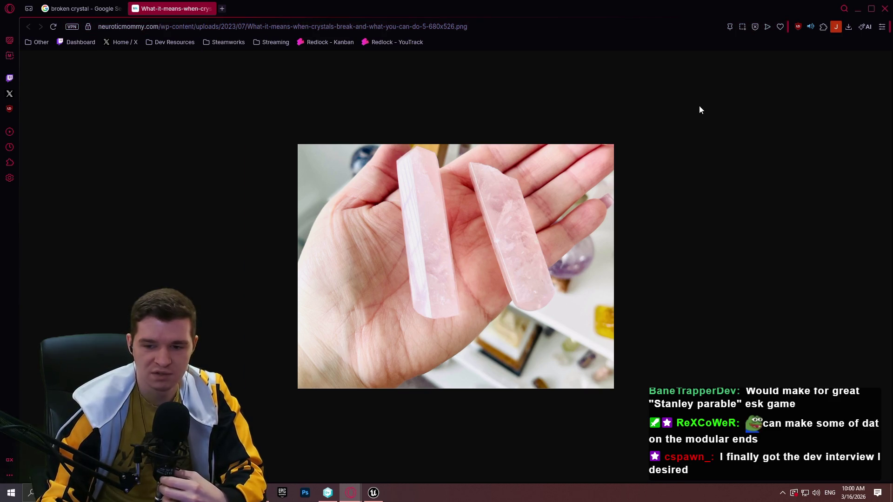
- Close the image tab and visit the crystals.com page for the clear quartz point result
click(211, 9)
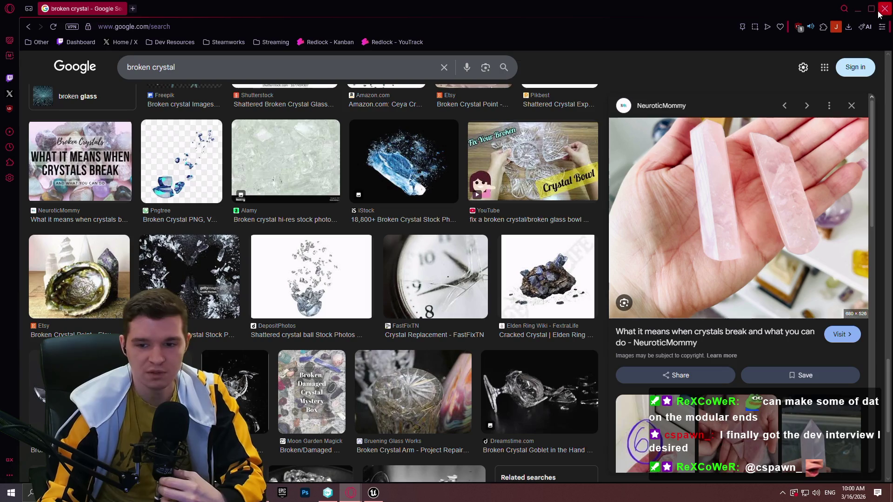
scroll(558, 233, down, 8)
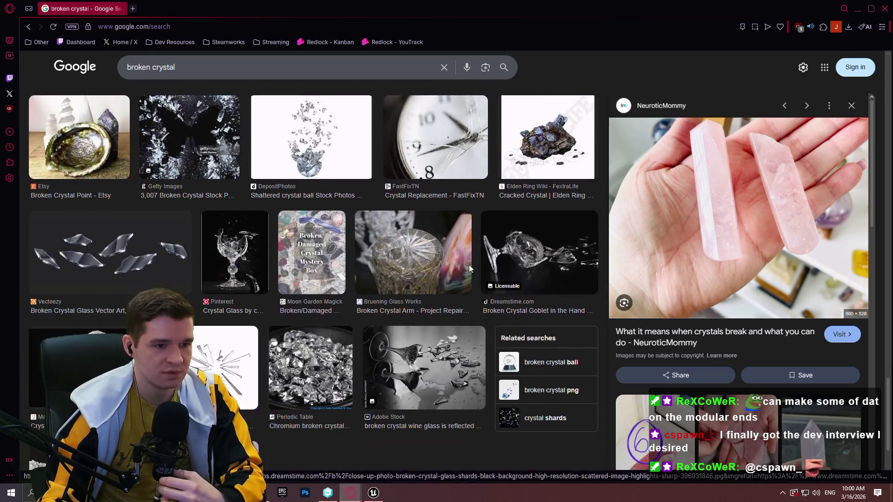
scroll(418, 279, down, 4)
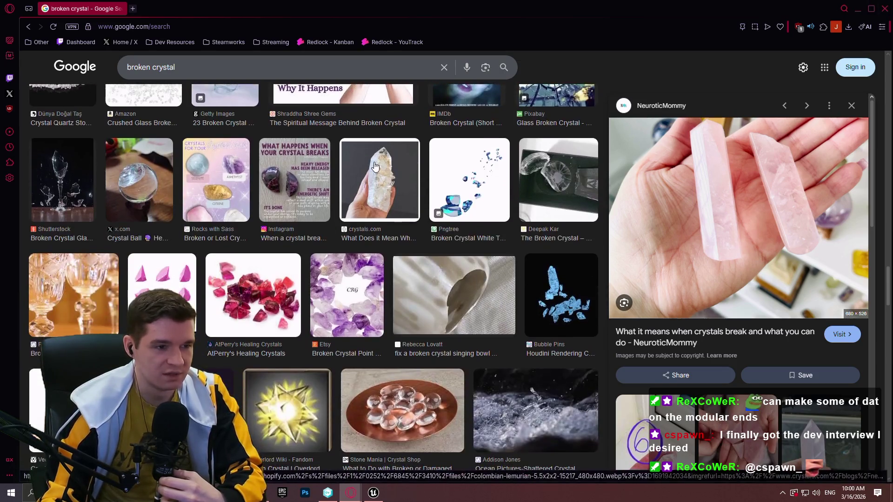
click(379, 182)
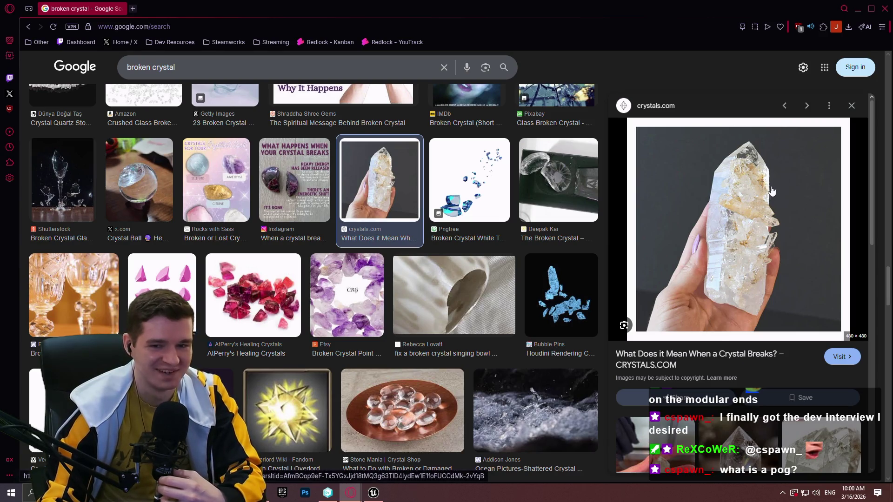
click(850, 363)
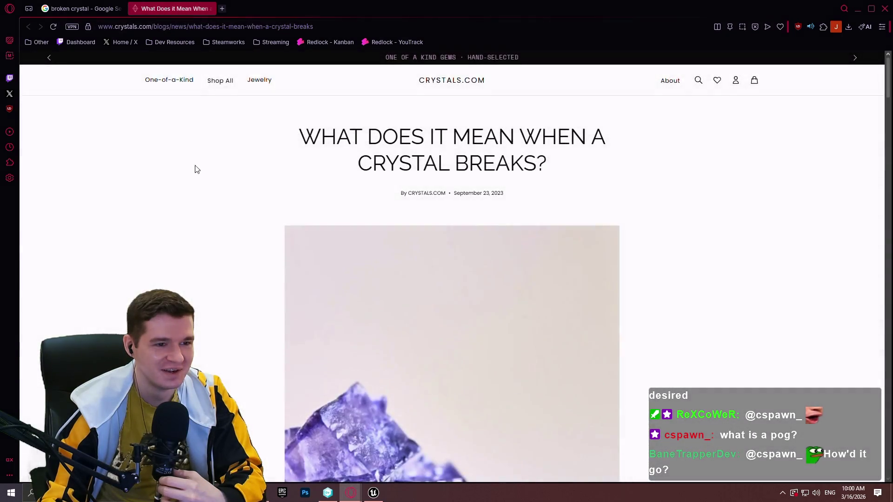
- Read the 'What Does it Mean When a Crystal Breaks?' article with zoom adjusted, then close it
scroll(247, 130, down, 10)
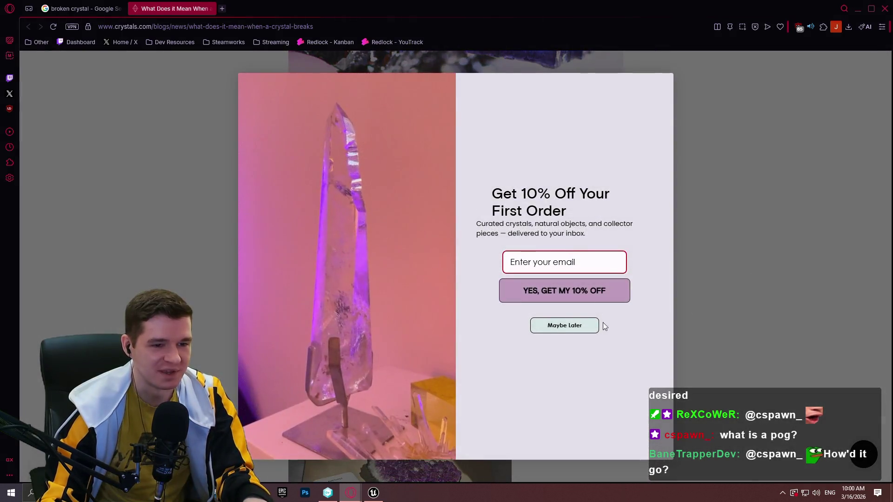
click(582, 323)
key(ctrl+plus)
key(ctrl+plus)
key(ctrl+plus)
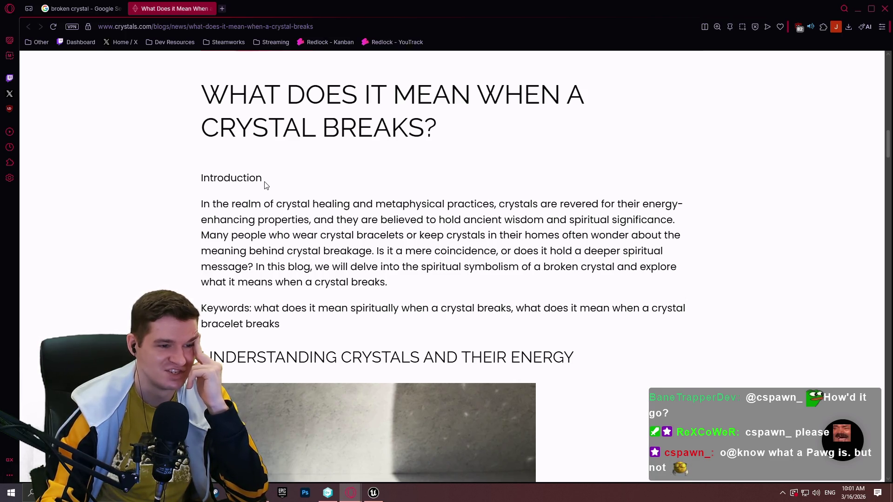
scroll(252, 179, down, 10)
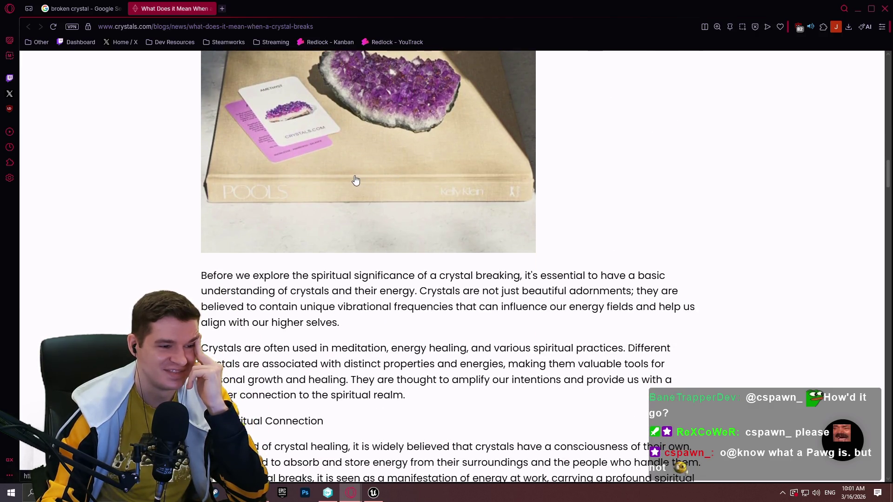
key(ctrl+minus)
key(ctrl+minus)
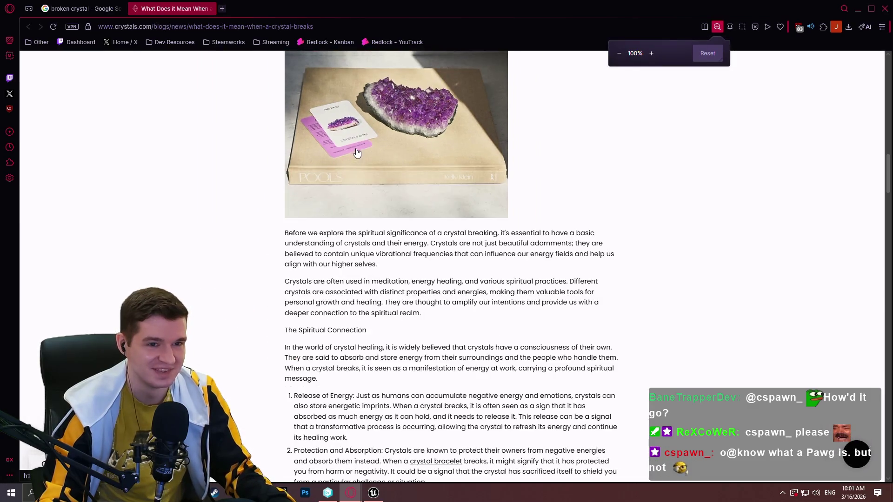
click(209, 9)
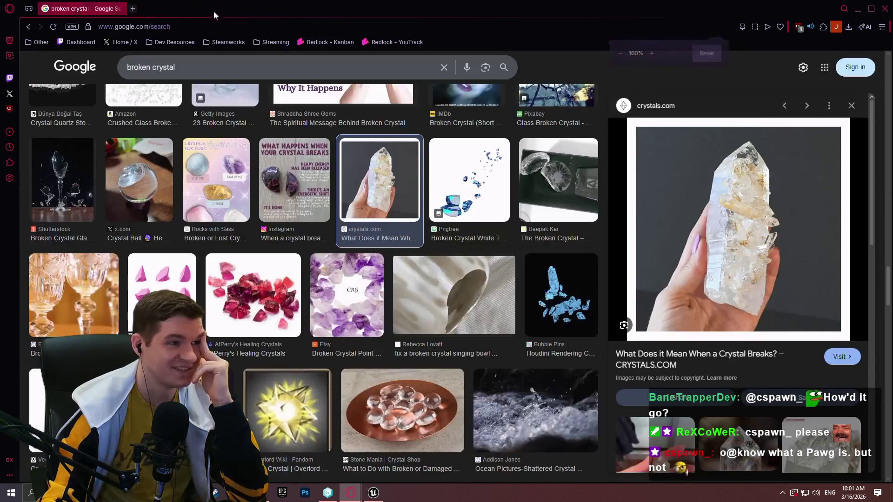
- Close the preview, browse more broken crystal results, then return to line 64 in Notepad++
click(852, 107)
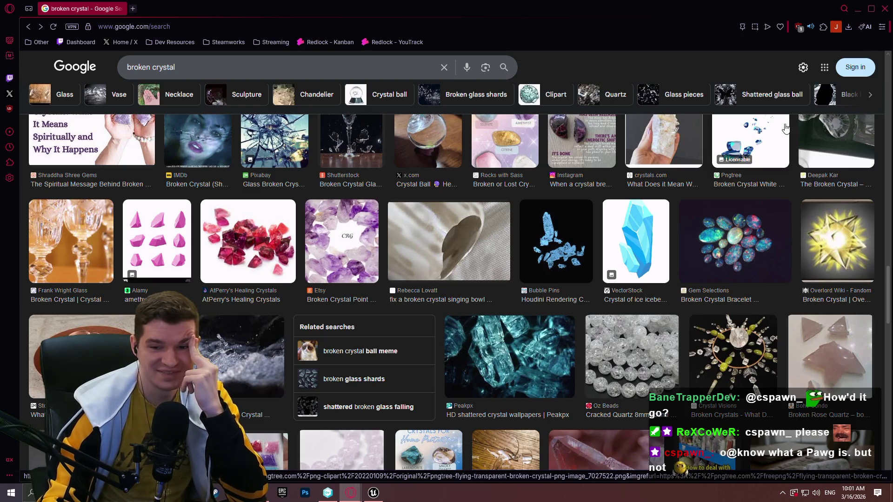
scroll(785, 128, down, 4)
scroll(249, 186, up, 2)
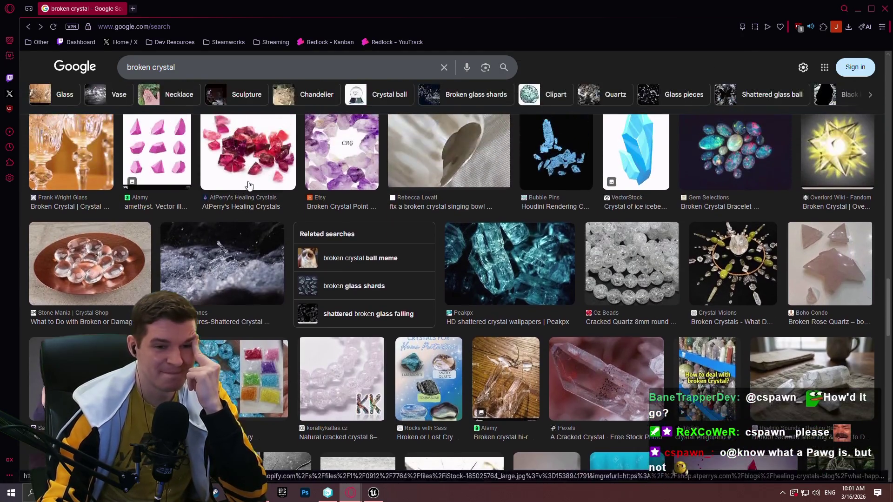
scroll(619, 261, down, 3)
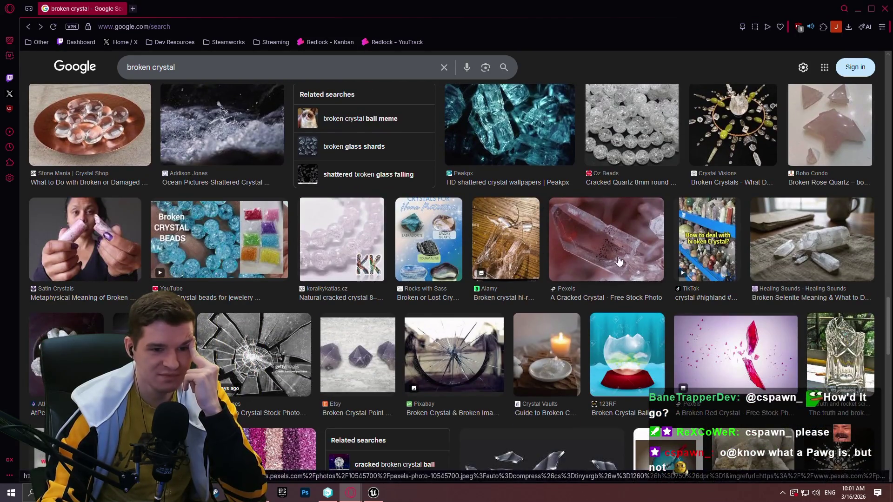
scroll(618, 261, down, 5)
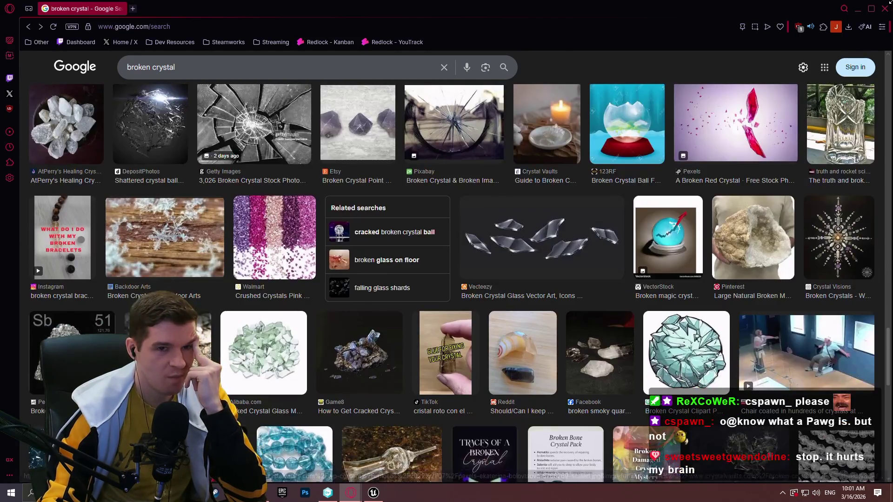
click(885, 8)
click(377, 351)
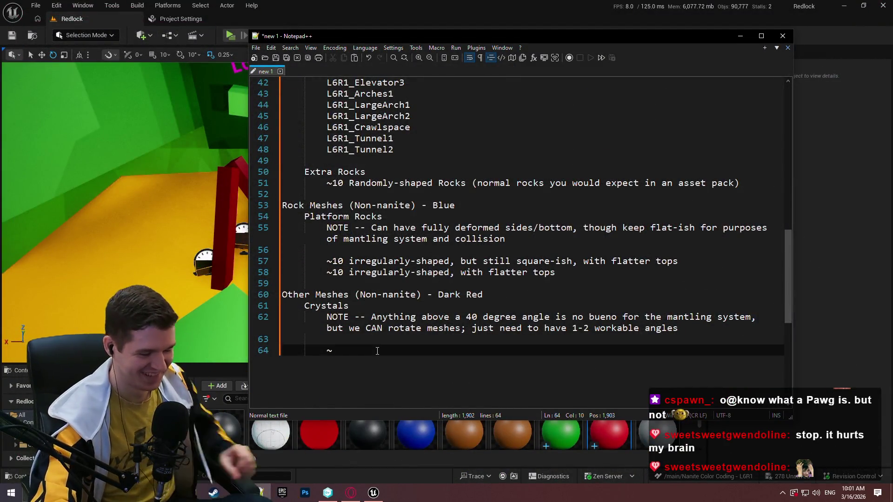
- Add a Crystals entry for ~5 crystals with 2-3 climbable angles, ALL with flat ends
text(5)
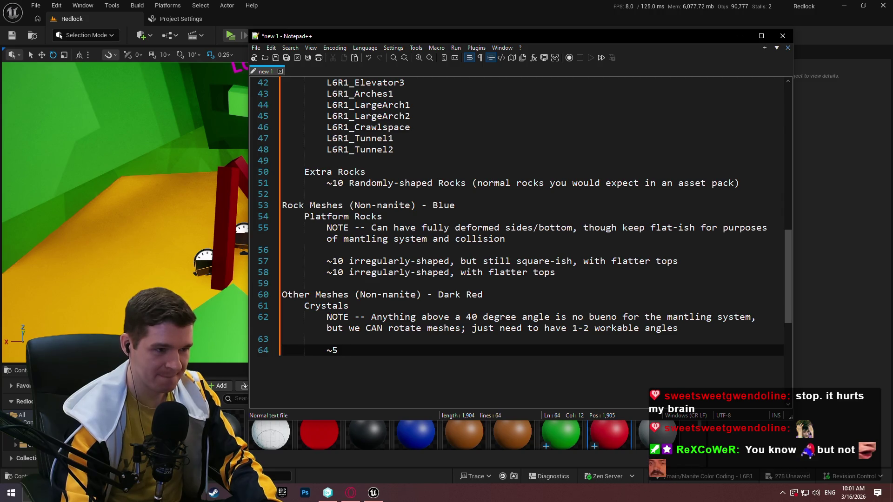
text( crystals with a ead)
key(BackSpace)
key(BackSpace)
text(a)
text(05)
key(BackSpace)
key(BackSpace)
text(0)
text(-3 angles where)
text(player cou)
key(BackSpace)
key(BackSpace)
key(BackSpace)
text(ALL with fla)
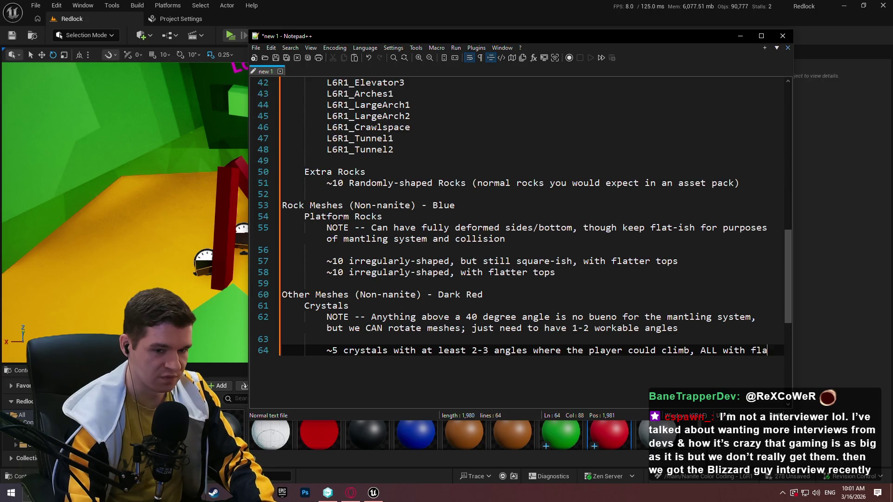
text(t ends)
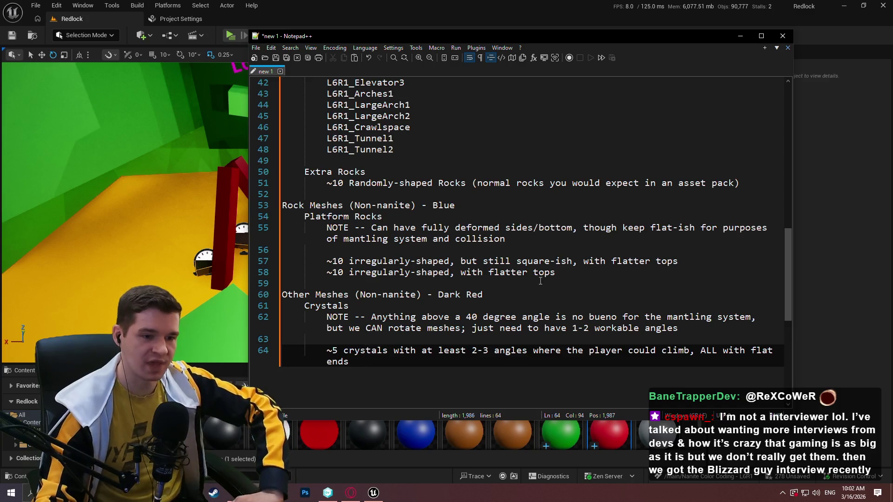
- Add a '~5 crystal end pieces' line below it and hide Notepad++ to show the level
key(Return)
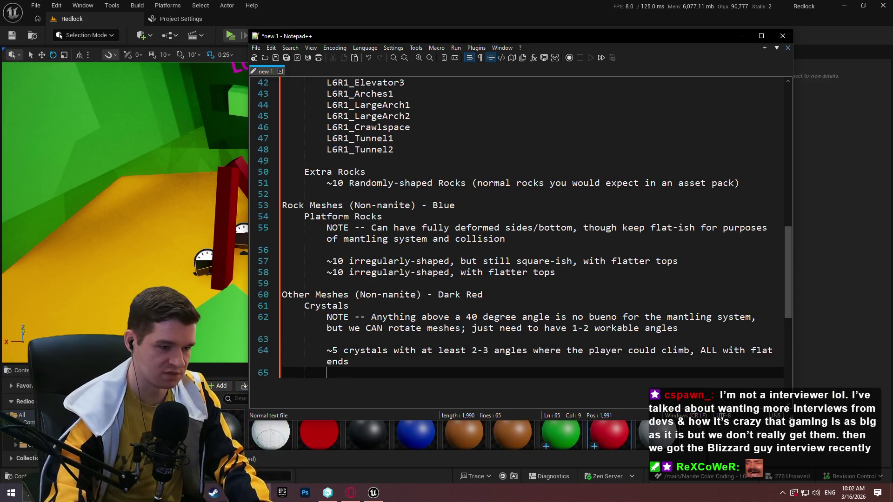
text(!)
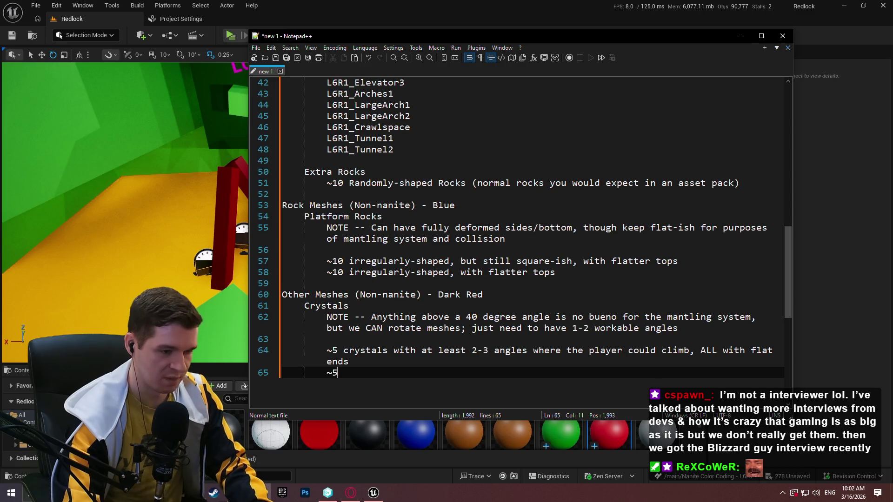
text(stal )
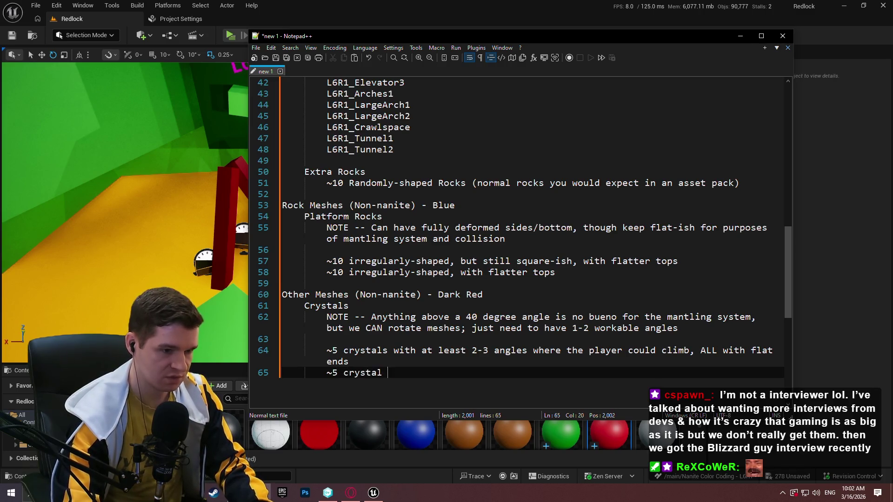
text(end pieces)
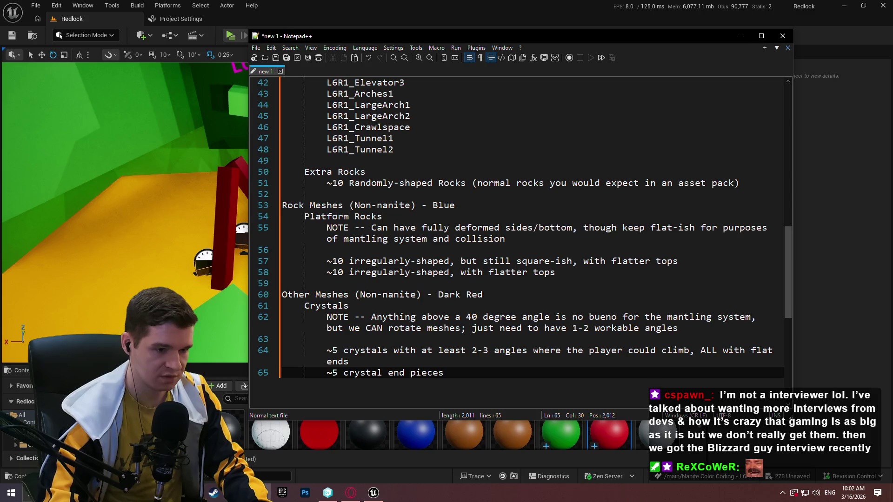
click(348, 361)
key(Down)
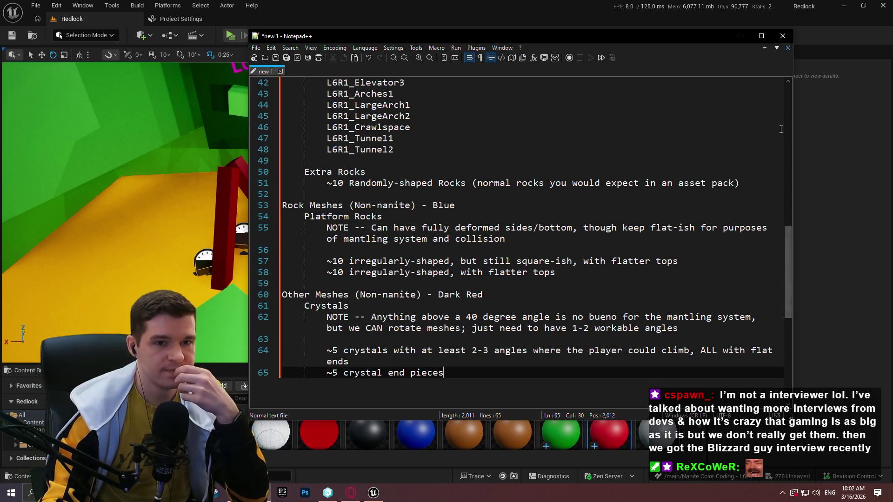
click(740, 36)
click(83, 6)
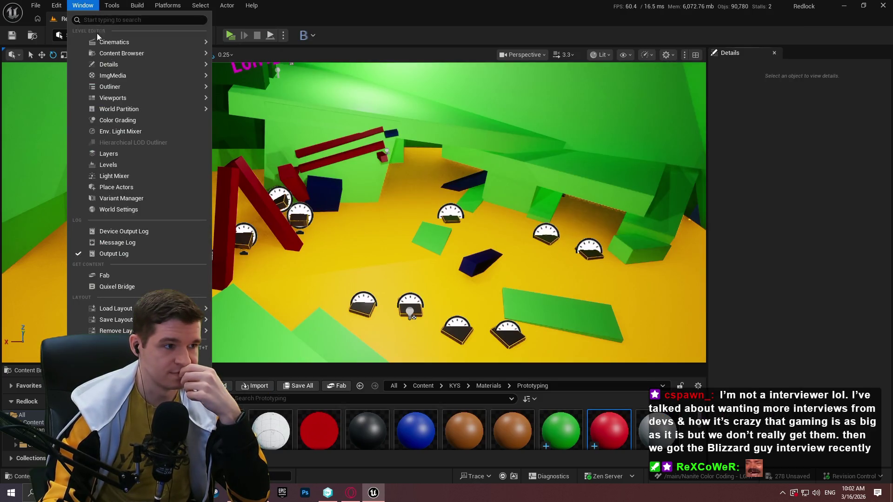
- Open Outliner 1 and the Data Layers Outliner, expanding DL_Level_6_Root and DL_Level_6_Blockout to list nine layers
mouse_move(139, 87)
click(234, 90)
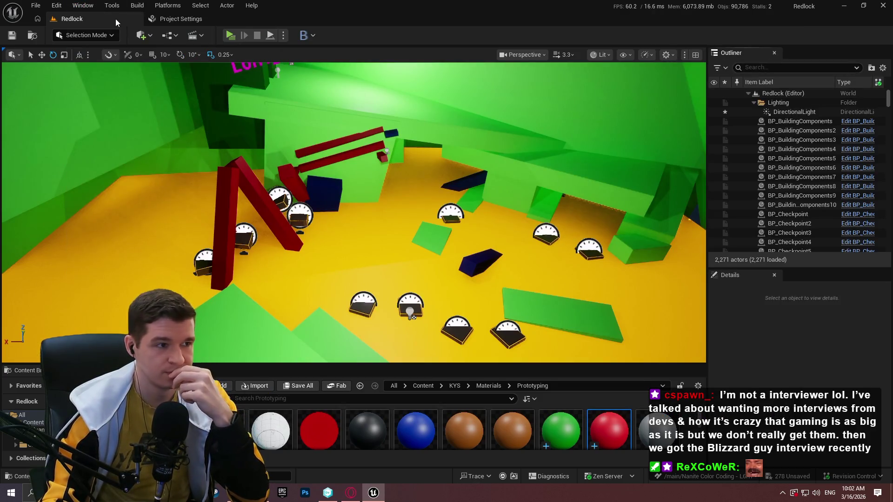
click(86, 10)
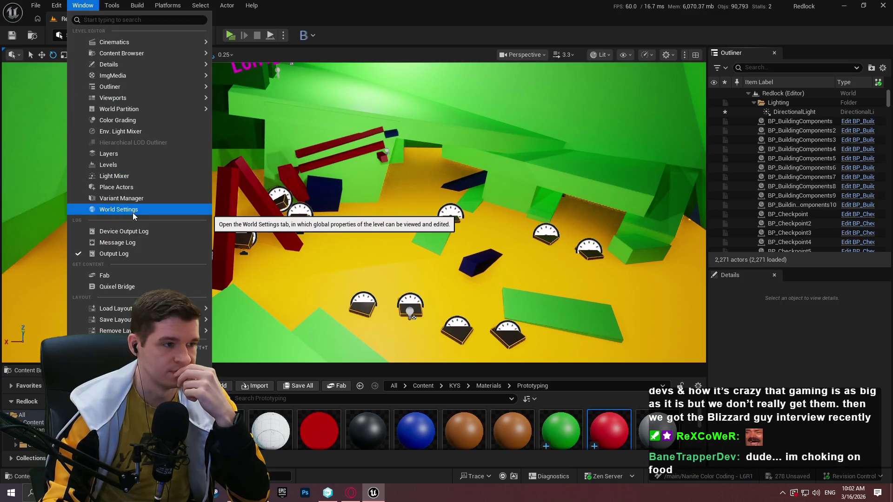
mouse_move(156, 106)
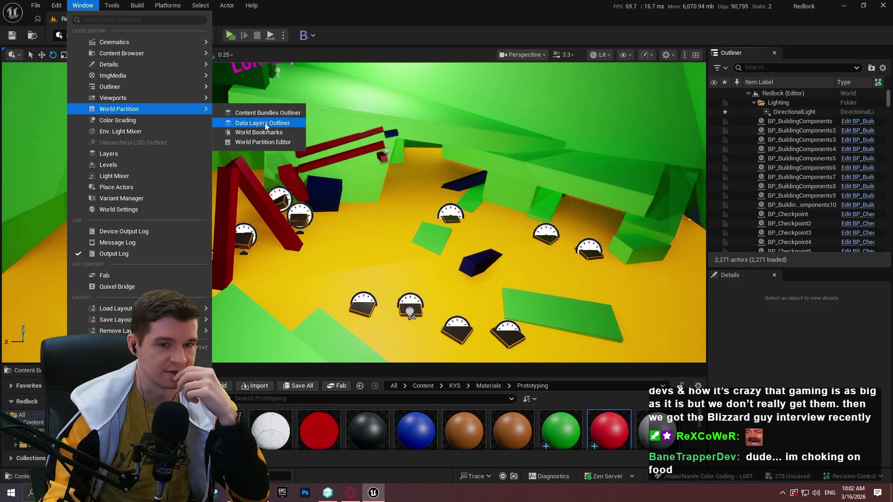
click(266, 124)
click(745, 103)
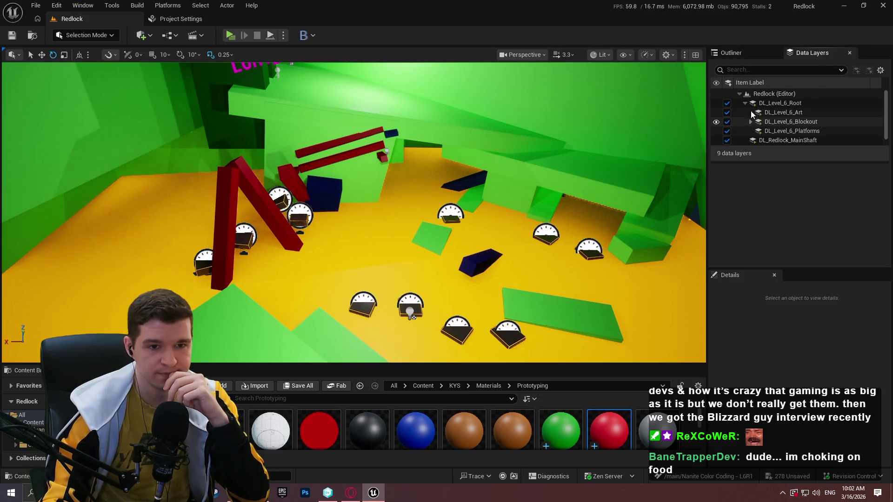
click(750, 122)
drag(783, 162, 779, 216)
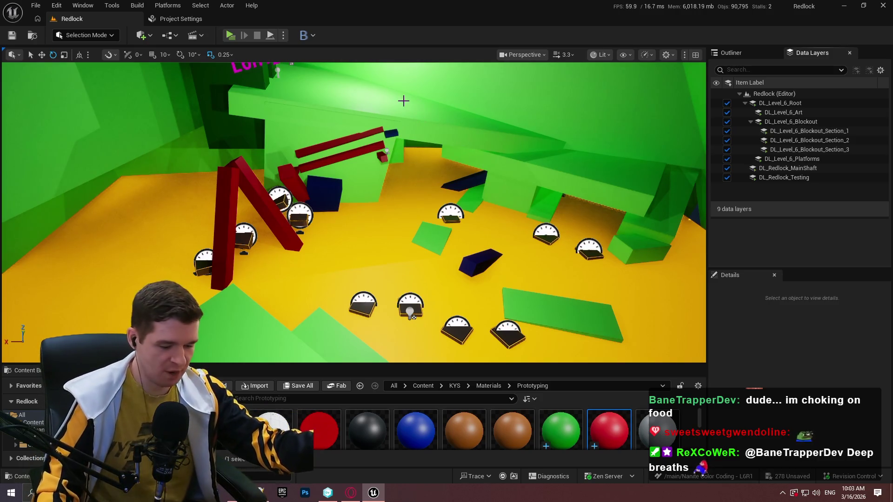
- Fly the camera past the green wall toward the yellow pillars and targets
drag(403, 101, 405, 60)
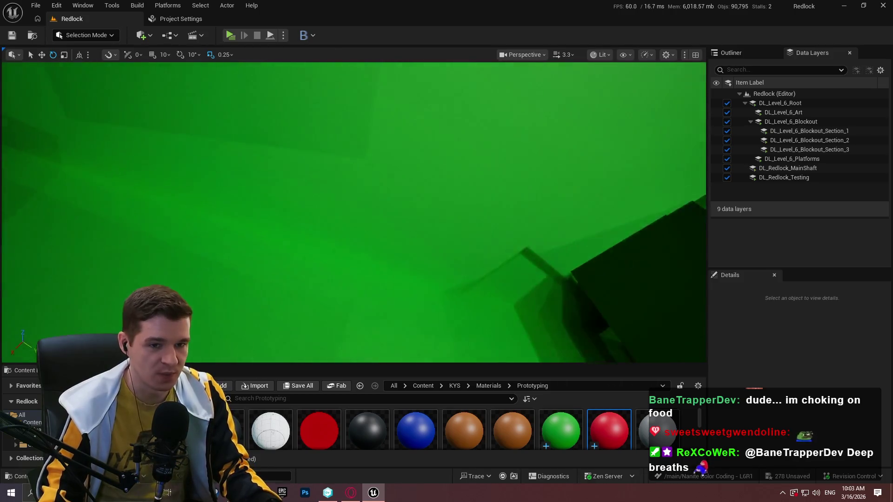
scroll(353, 212, up, 2)
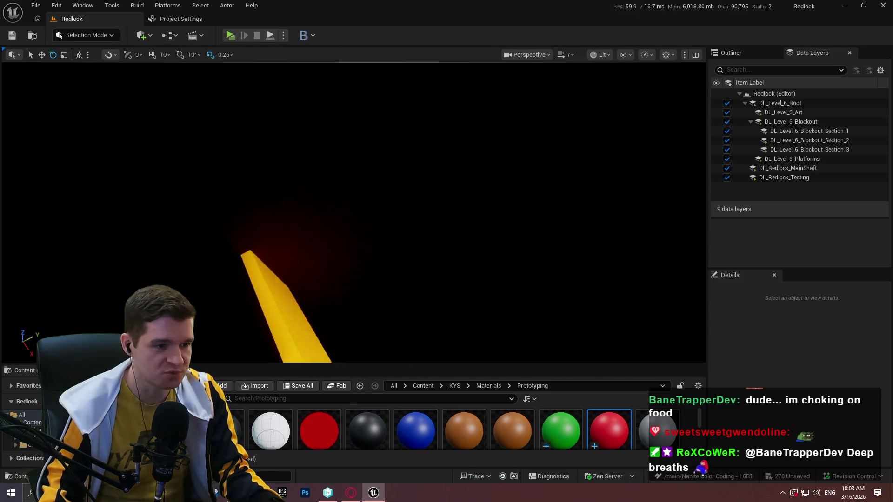
drag(353, 212, 353, 212)
- Make the viewport fill the screen and switch it to Lit Wireframe view mode
key(F11)
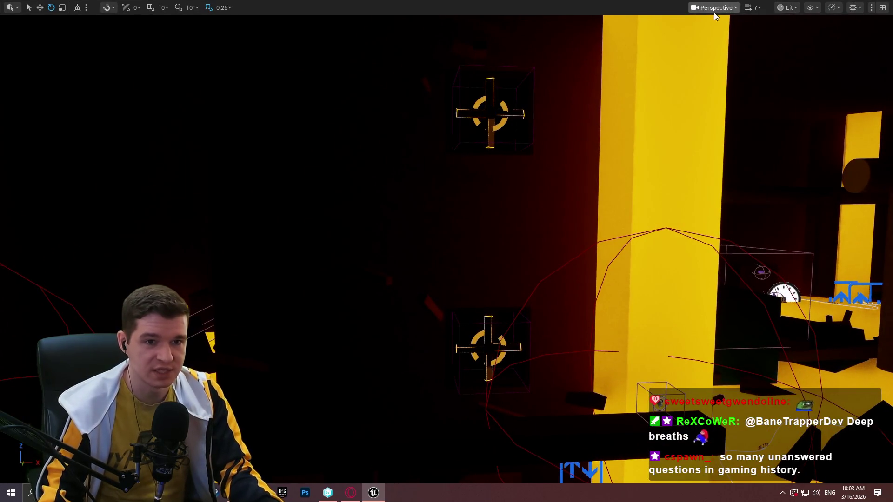
click(715, 8)
click(787, 7)
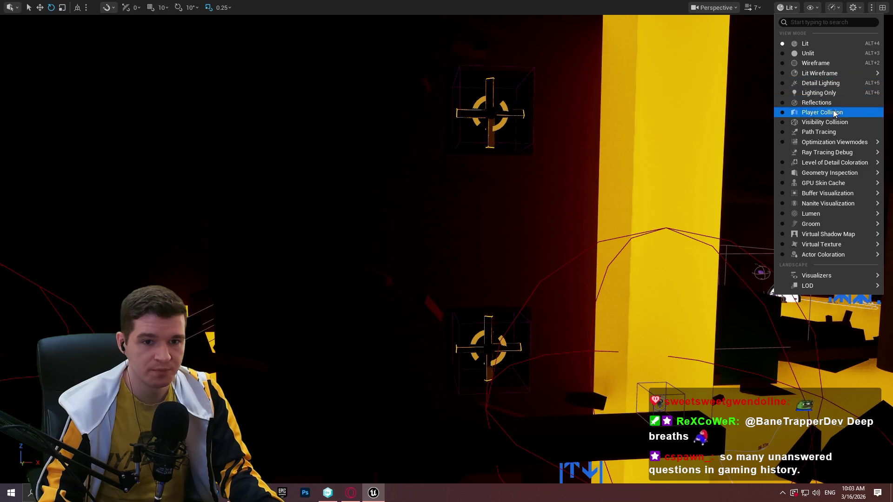
click(819, 73)
- Fly around the purple collision meshes to inspect them, then bring Notepad++ back up
drag(576, 152, 576, 152)
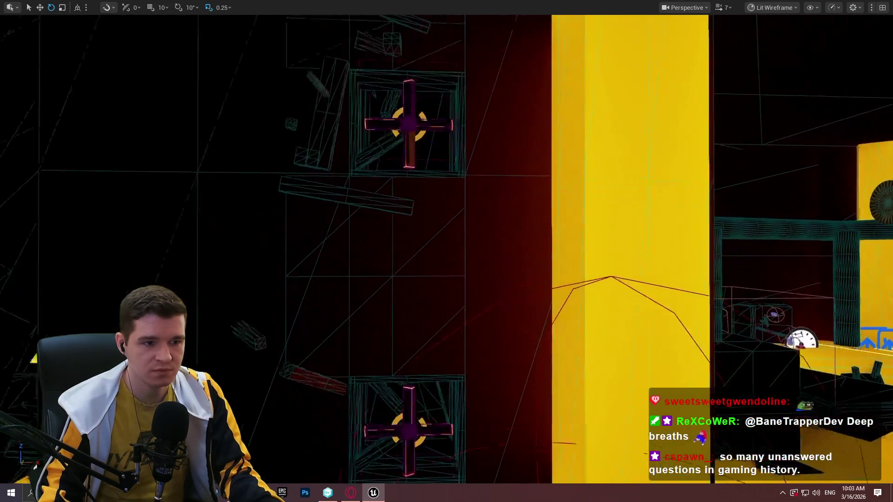
scroll(447, 251, down, 2)
scroll(446, 251, up, 3)
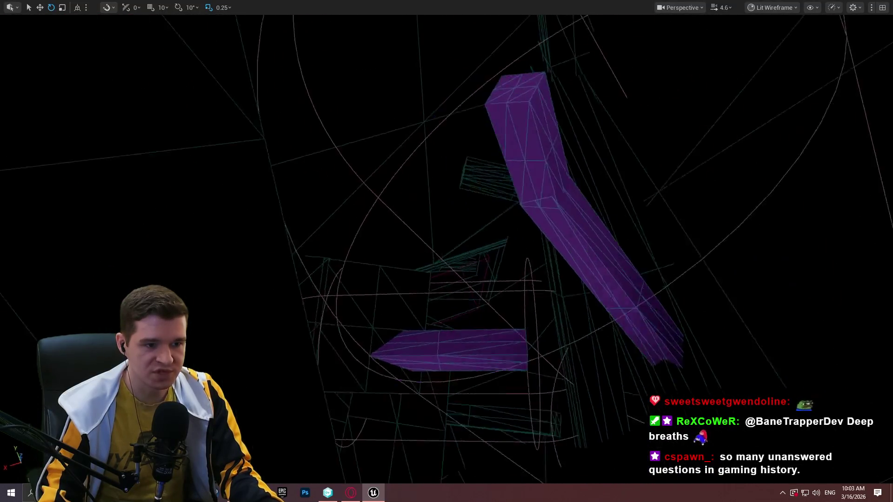
scroll(446, 251, down, 1)
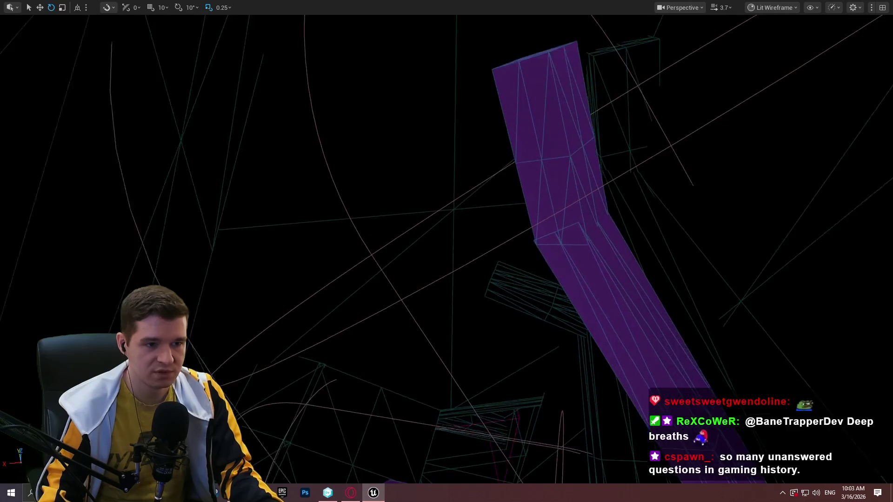
key(d)
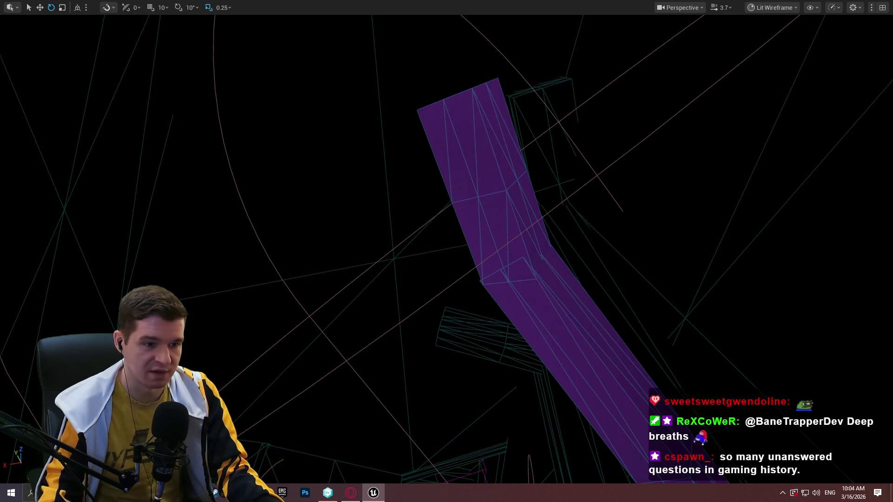
scroll(446, 251, down, 2)
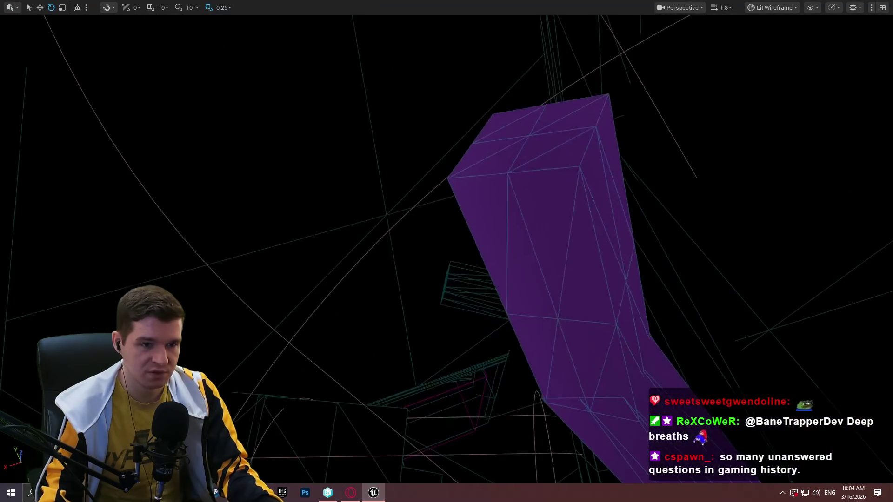
scroll(579, 110, down, 5)
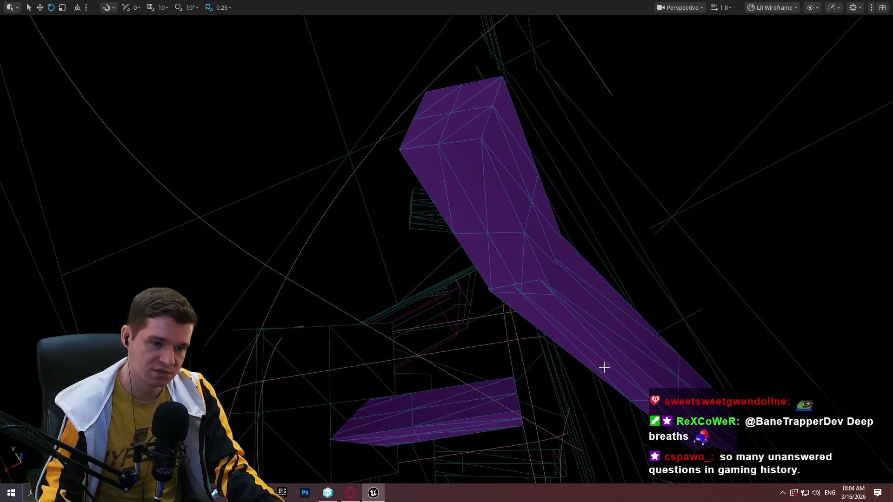
mouse_move(602, 367)
mouse_down()
mouse_move(609, 353)
mouse_move(642, 346)
mouse_move(586, 332)
mouse_up()
key(alt+Tab)
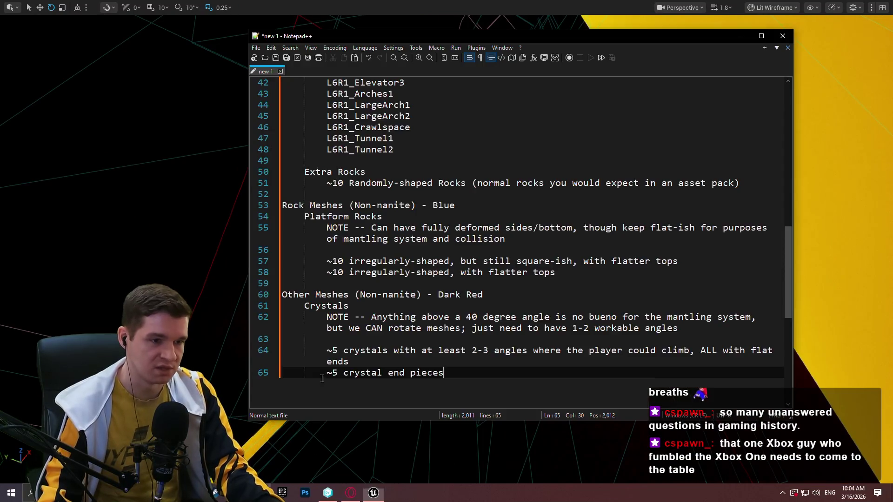
- Replace ', ALL with flat ends' at the end of line 64 with ', BOTH ENDS'
click(533, 353)
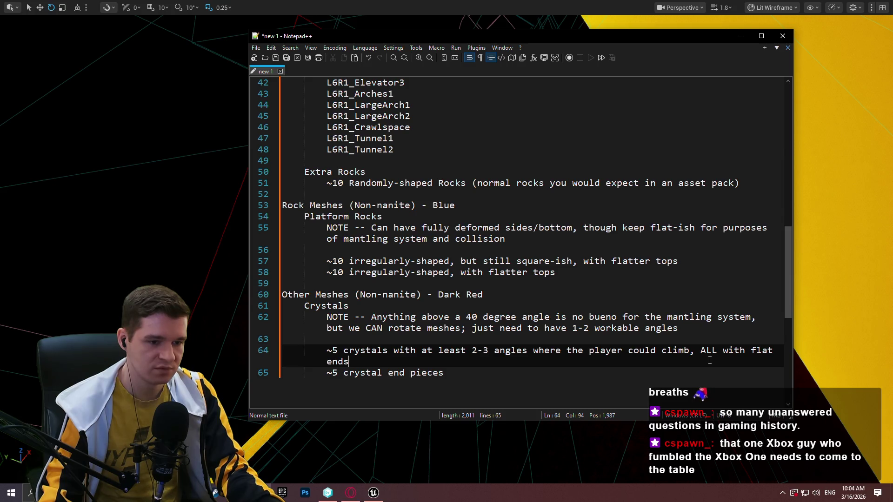
shift+click(697, 356)
click(709, 363)
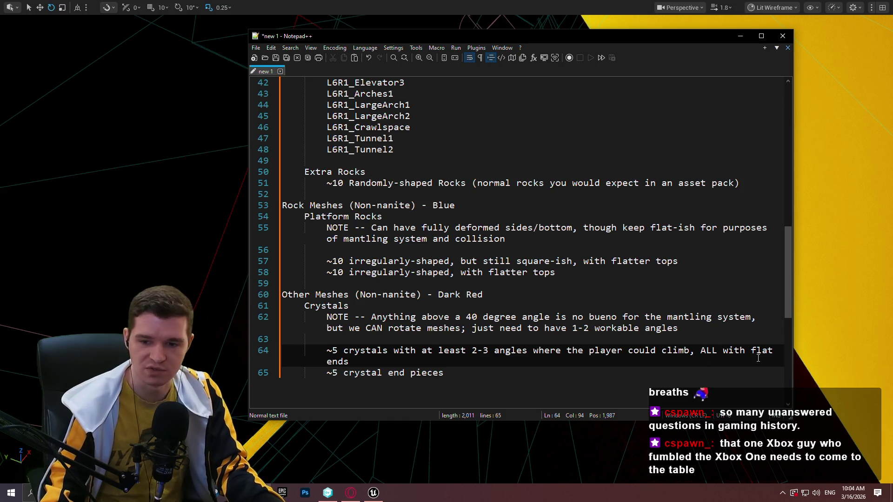
shift+click(692, 353)
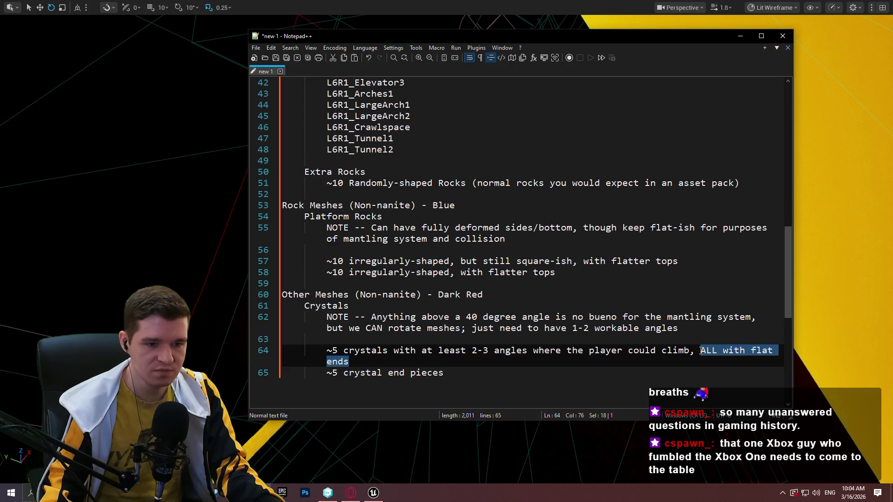
text(BOTH ENDS)
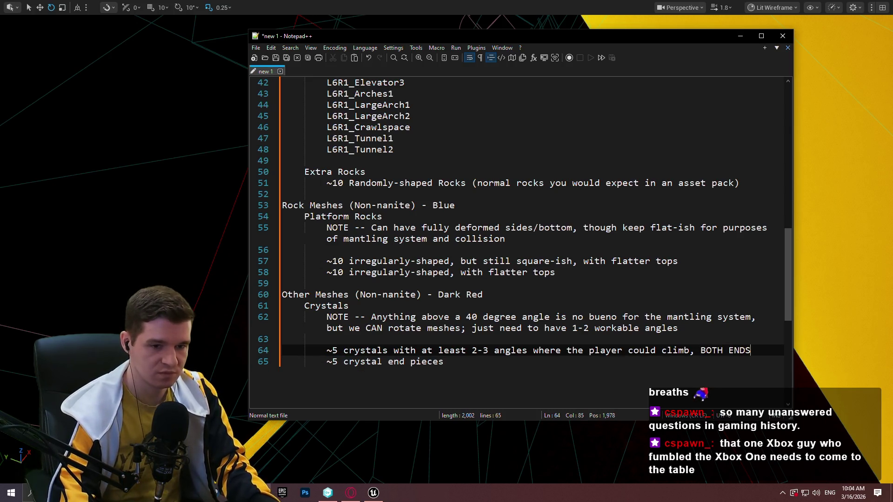
text(LAT)
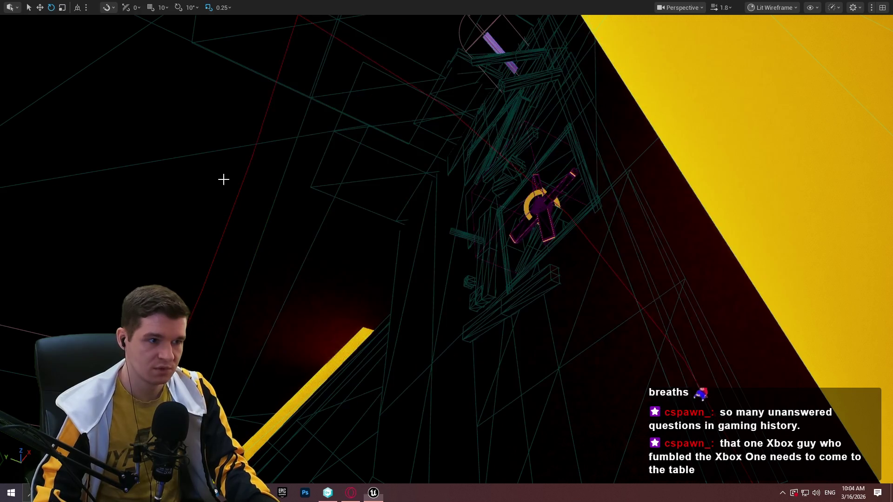
- Back in Unreal, fly up to the purple beam beside the yellow block and select it
key(alt+Tab)
scroll(447, 251, up, 2)
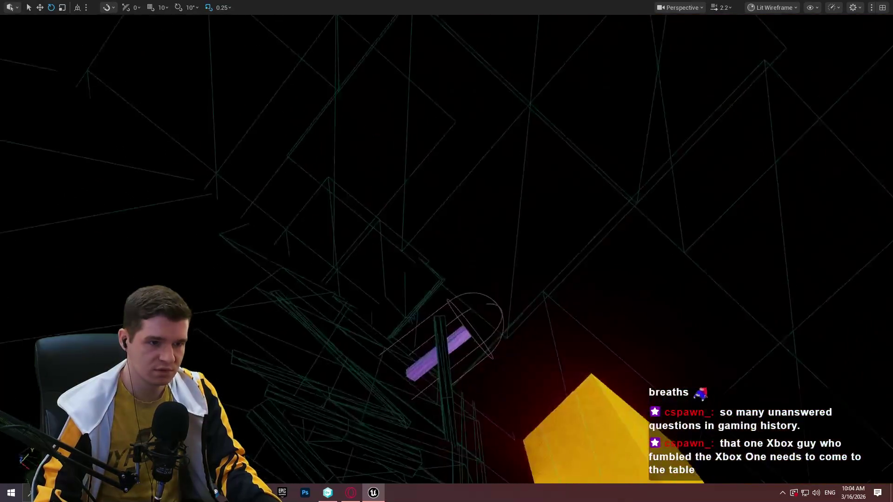
key(w)
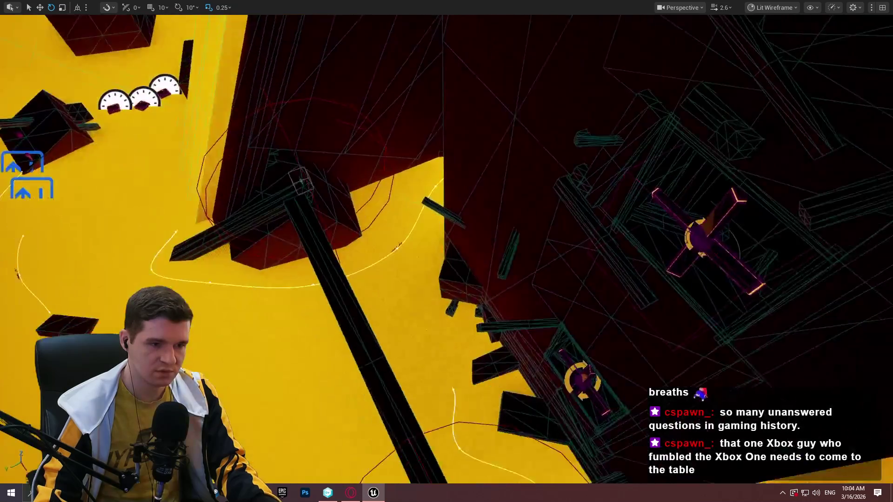
key(w)
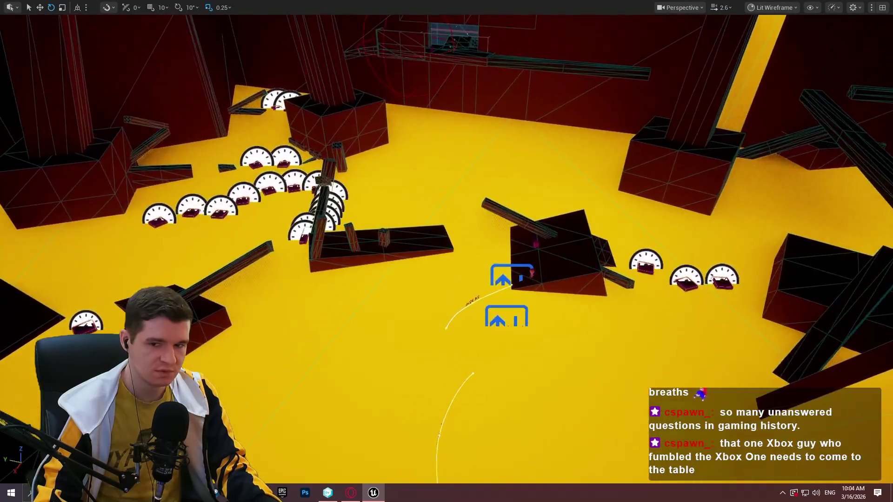
key(w)
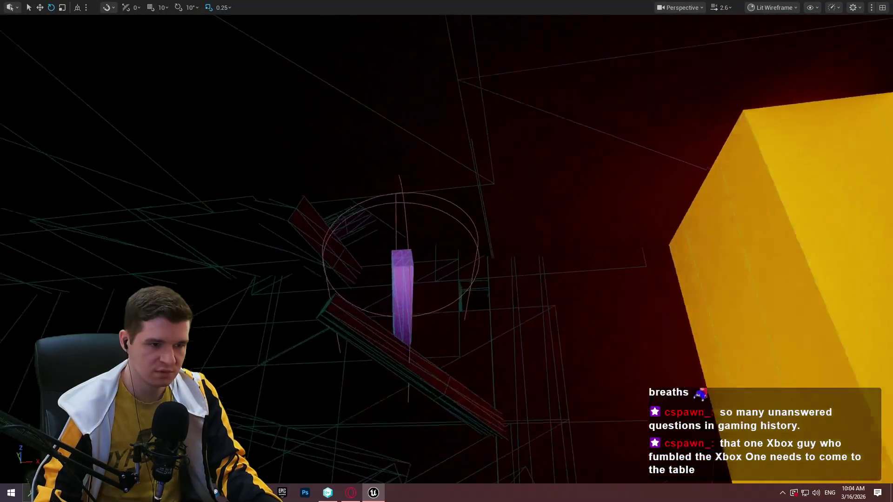
key(w)
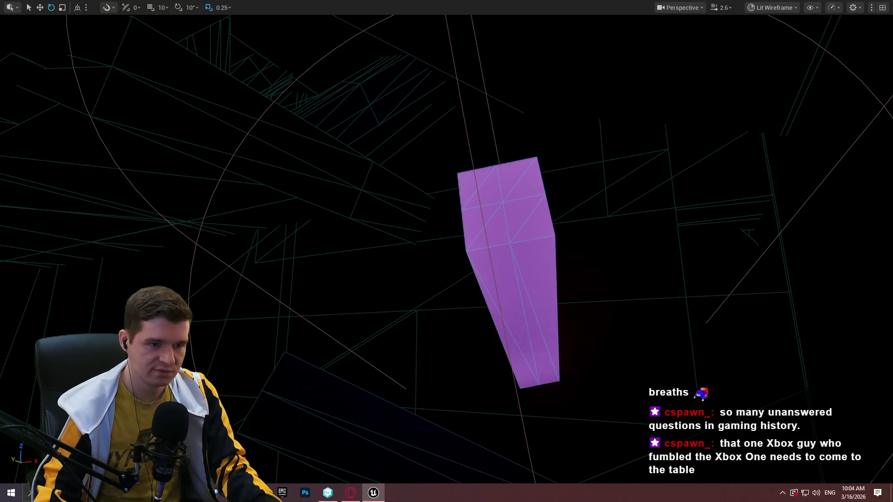
key(w)
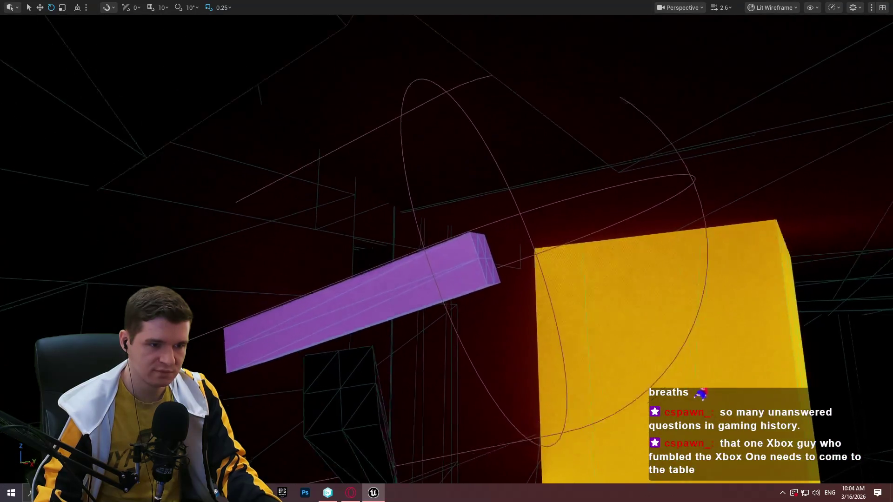
key(w)
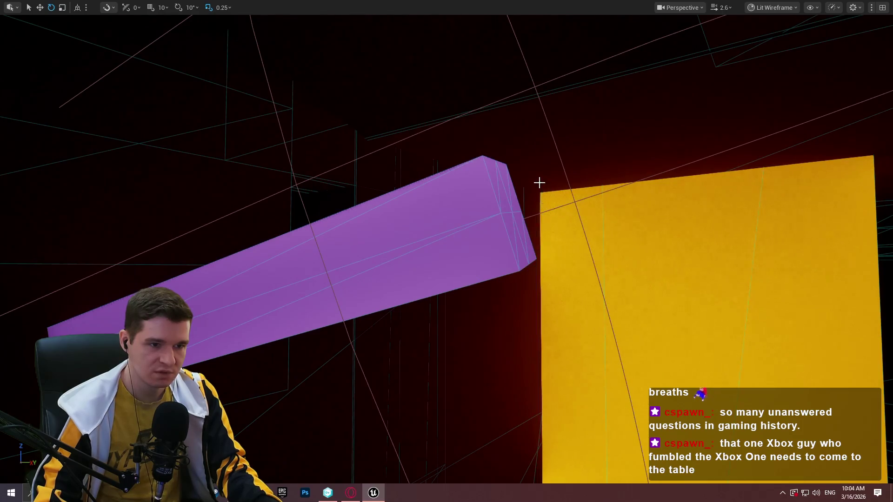
click(449, 241)
- Scale the selected purple beam shorter along its length in local space
key(w)
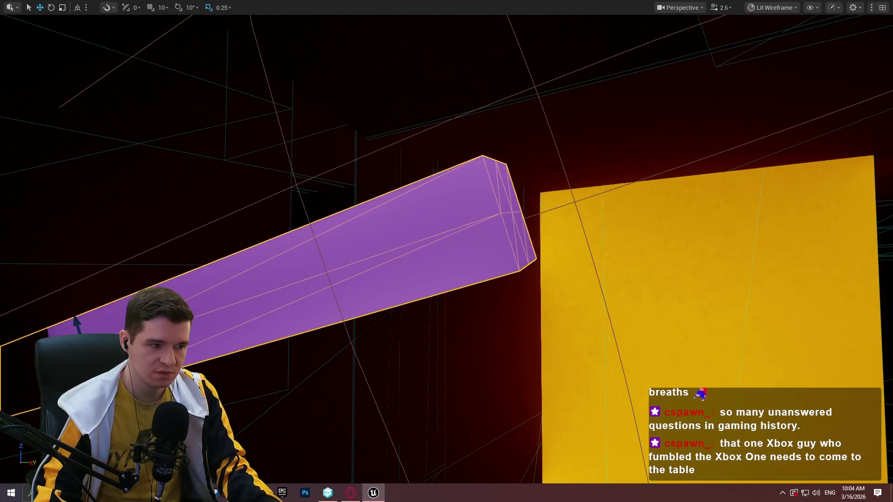
key(ctrl+grave)
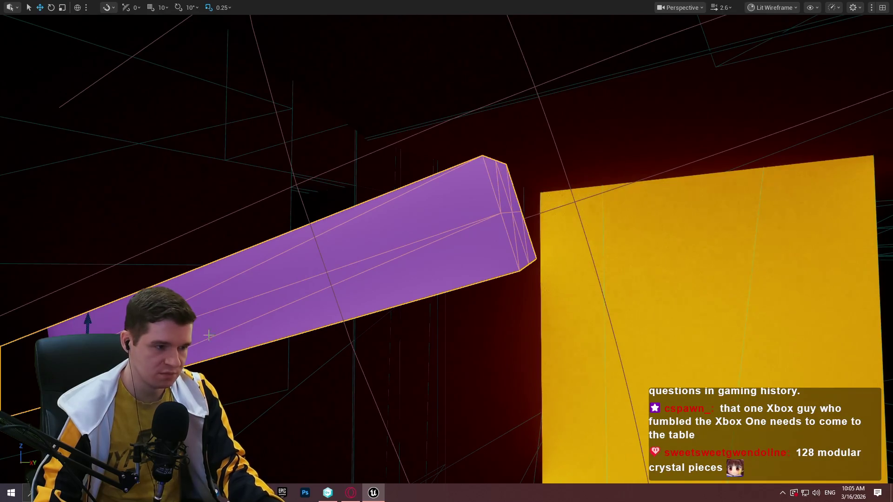
key(ctrl+grave)
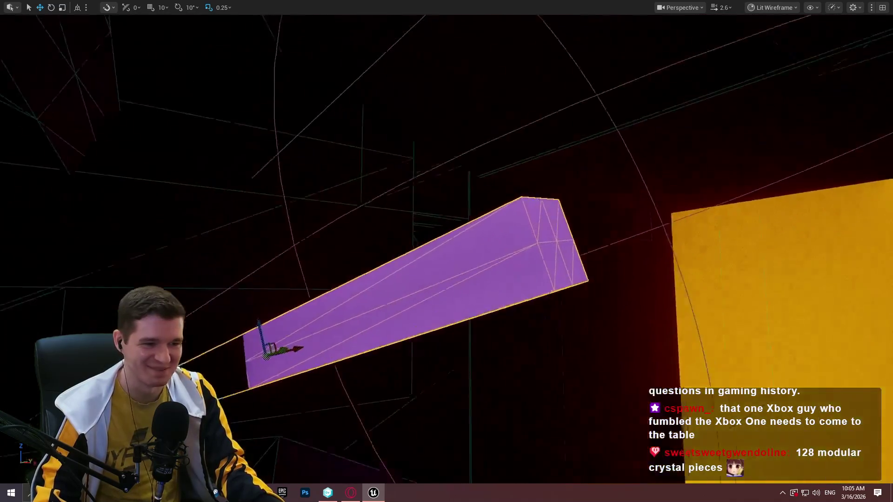
key(r)
mouse_move(638, 217)
mouse_down()
mouse_move(598, 231)
mouse_move(613, 225)
mouse_up()
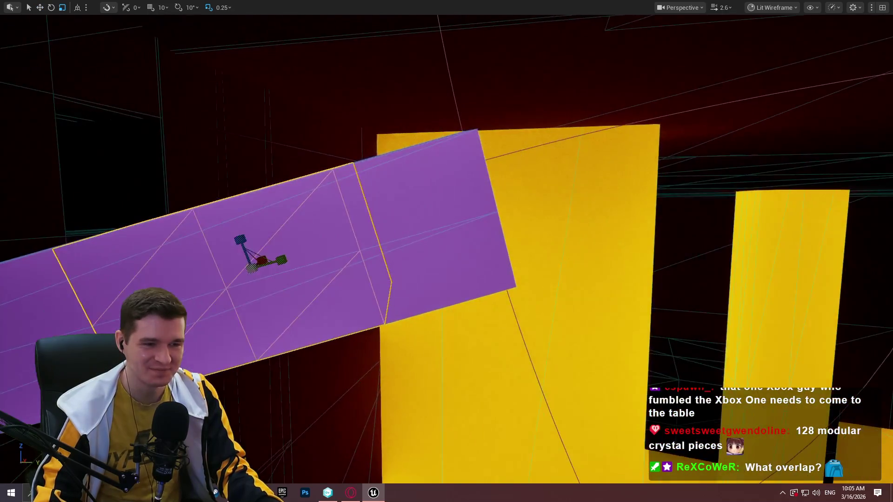
- Slide the purple piece along the beam to leave a gap, undoing the last move
key(w)
mouse_move(301, 253)
mouse_down()
mouse_move(815, 185)
mouse_move(650, 209)
mouse_up()
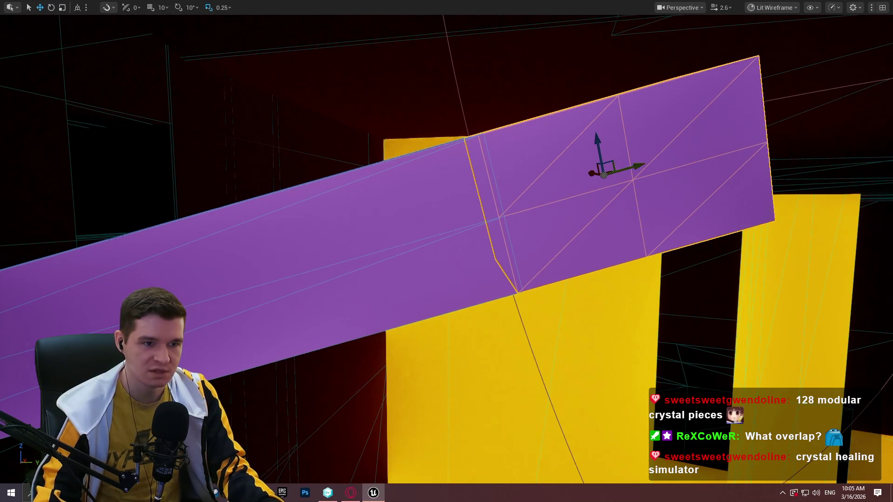
scroll(446, 251, down, 3)
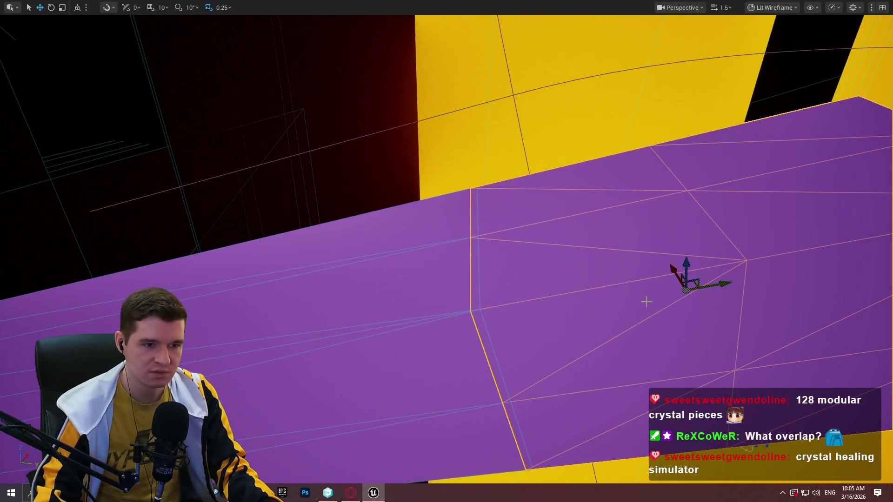
mouse_move(724, 281)
mouse_down()
mouse_move(646, 291)
mouse_move(721, 282)
mouse_move(702, 285)
mouse_move(715, 289)
mouse_up()
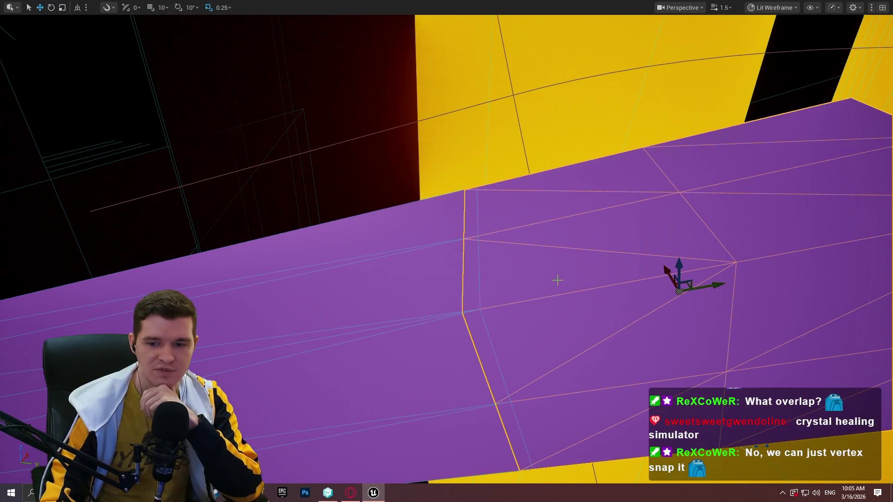
mouse_move(711, 285)
mouse_down()
mouse_move(803, 271)
mouse_move(715, 285)
mouse_move(785, 287)
mouse_up()
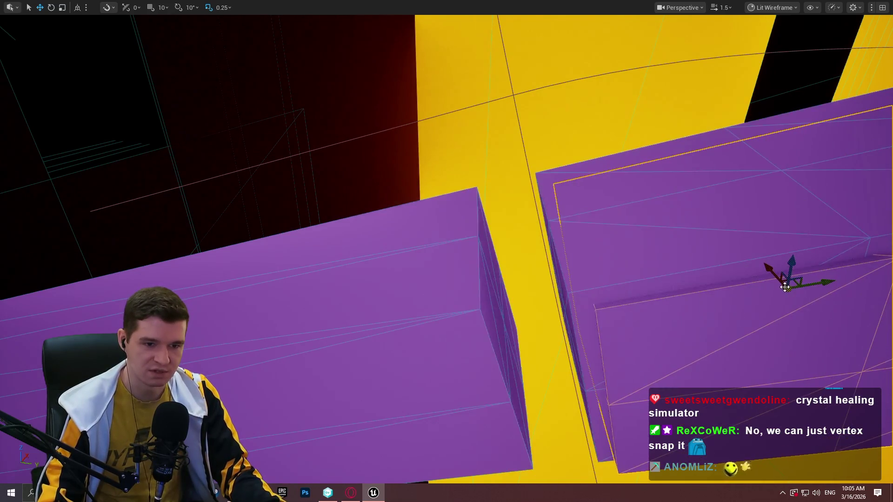
key(ctrl+z)
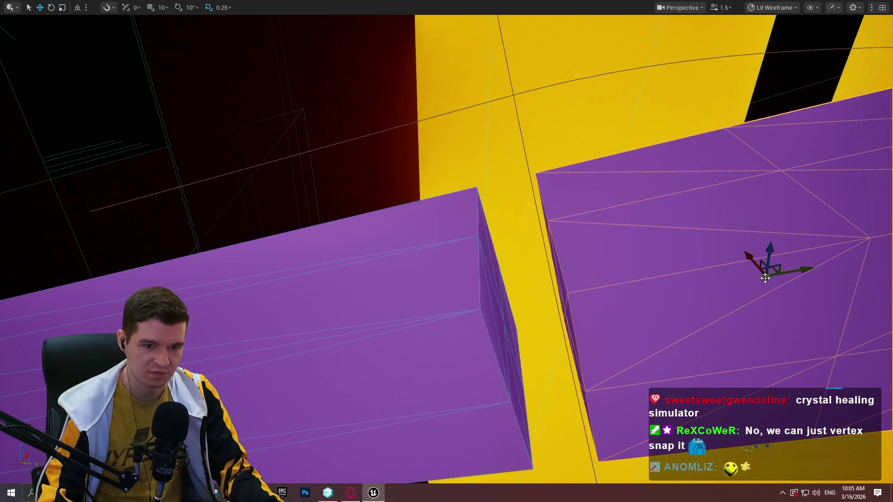
- Snap the right purple beam piece against the left one at its corner, then delete it
mouse_move(765, 277)
mouse_down()
mouse_move(550, 303)
mouse_move(564, 311)
mouse_move(573, 302)
mouse_move(522, 309)
mouse_move(623, 322)
mouse_move(553, 324)
mouse_move(656, 335)
mouse_move(772, 325)
mouse_move(657, 339)
mouse_move(527, 374)
mouse_up()
mouse_move(554, 372)
mouse_down()
mouse_move(532, 371)
mouse_move(541, 372)
mouse_up()
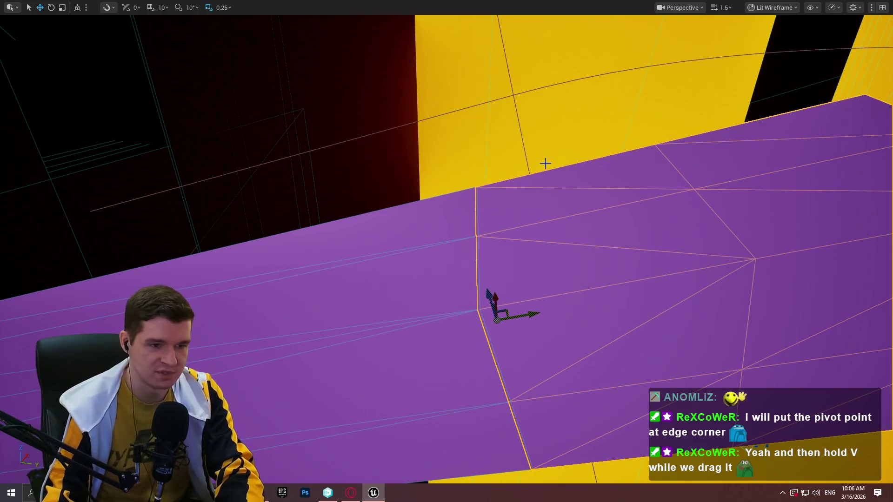
key(Delete)
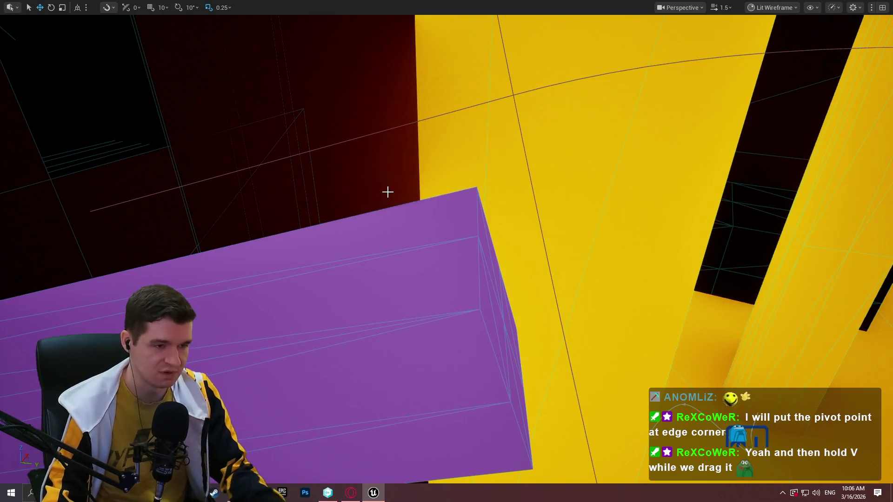
- Look over the room from a new angle, then switch to the Notepad++ task notes
drag(383, 193, 383, 193)
scroll(383, 193, up, 3)
scroll(383, 193, up, 3)
scroll(384, 193, up, 3)
key(alt+Tab)
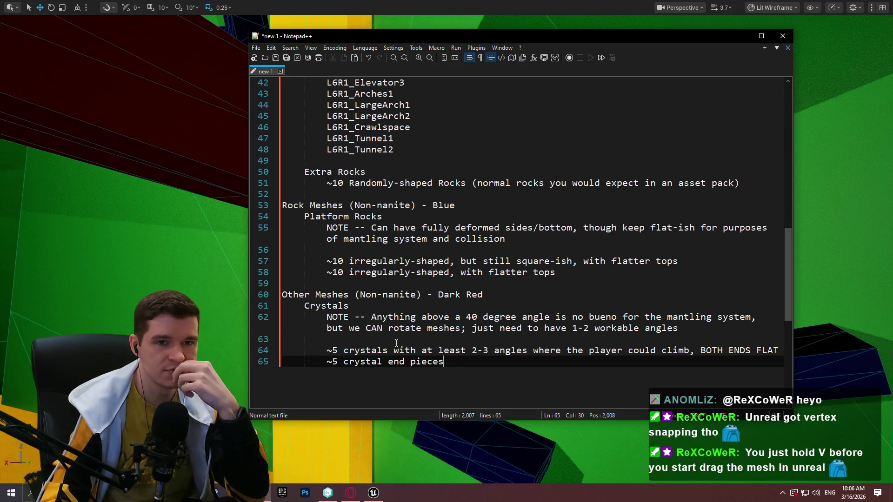
- Below the crystal angles note, add 'NOTE -- Same shape between crystal pieces and end points so they snap'
click(428, 209)
click(728, 341)
click(718, 331)
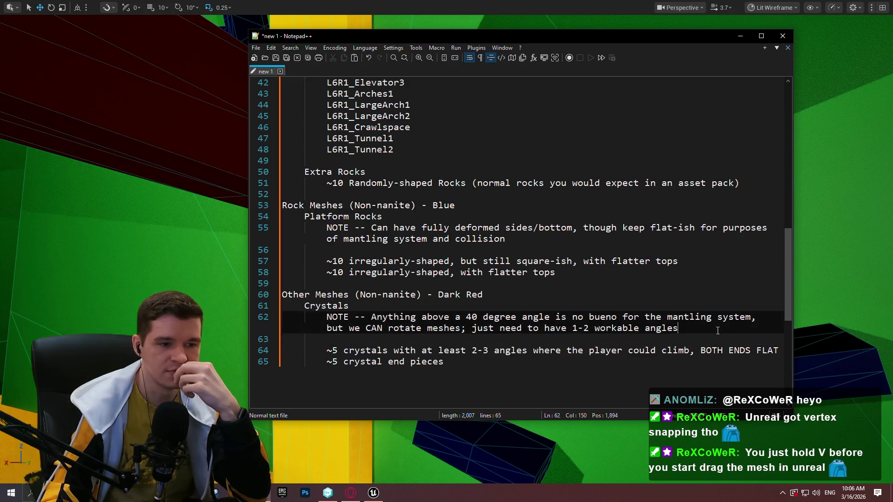
key(Return)
text(N)
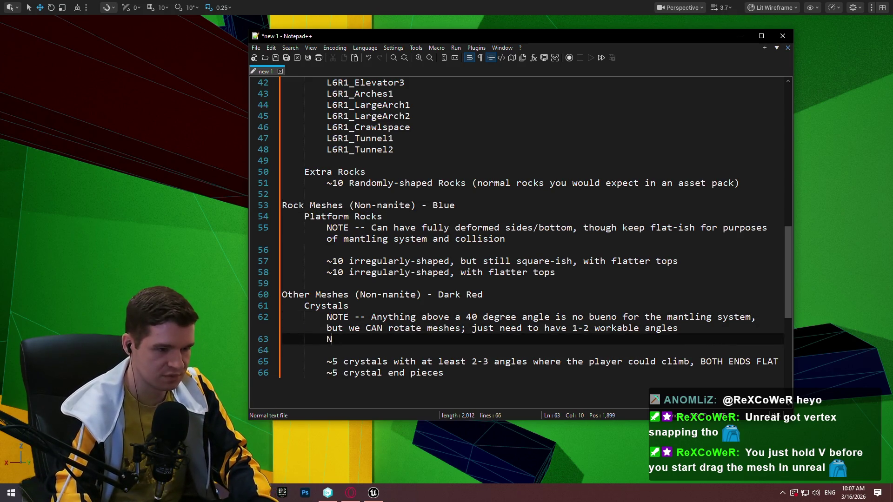
text(OTE -- Same shape between crystal)
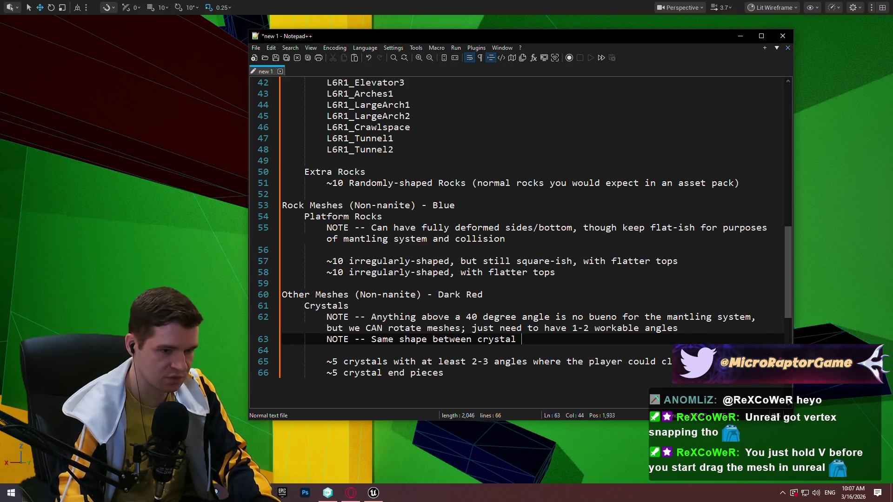
text( pieces and end points so )
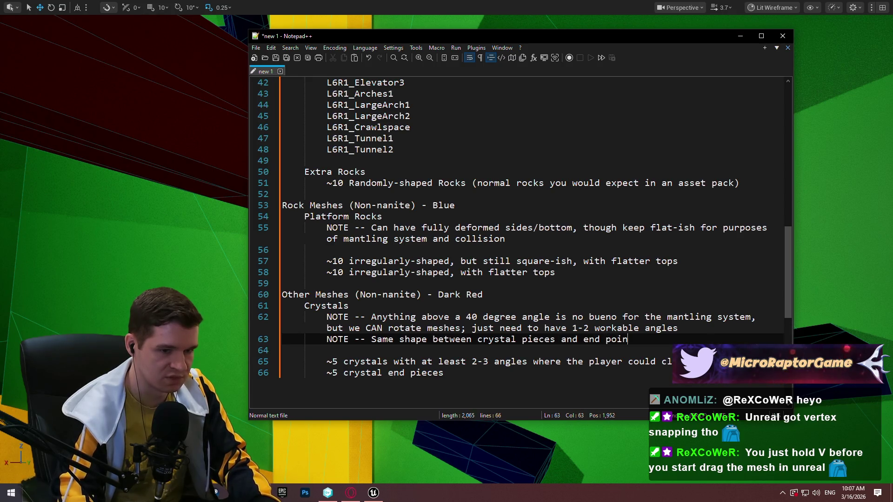
text(they snap cleanly)
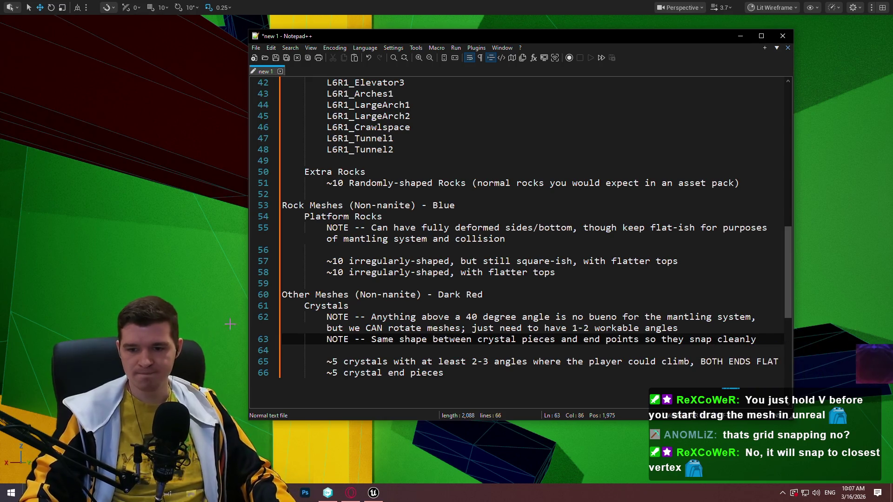
mouse_move(176, 208)
mouse_down()
mouse_move(214, 188)
mouse_move(269, 414)
mouse_move(275, 390)
mouse_up()
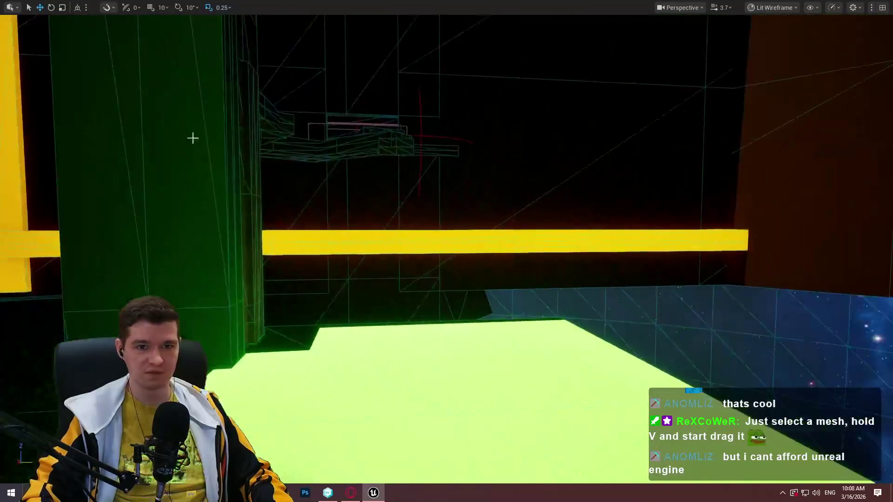
- Leave immersive mode and hide Blockout_Section_2 and Blockout_Section_3 in Data Layers
key(F11)
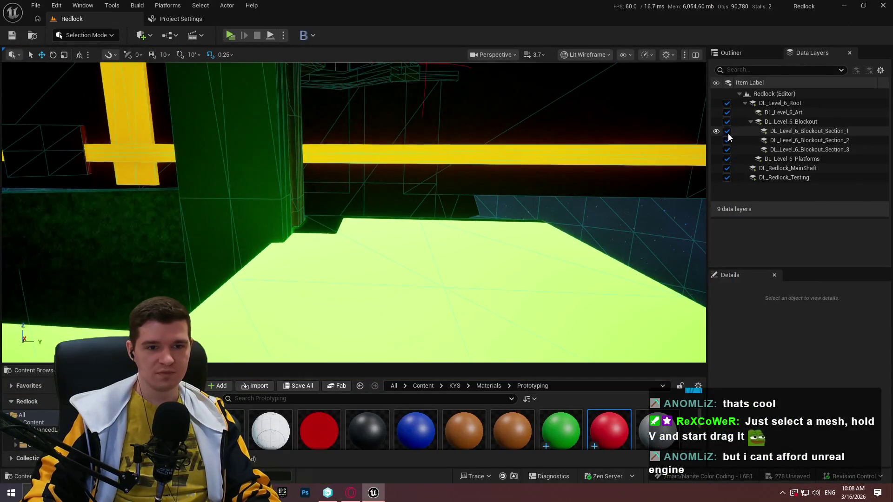
click(716, 140)
click(716, 149)
click(716, 149)
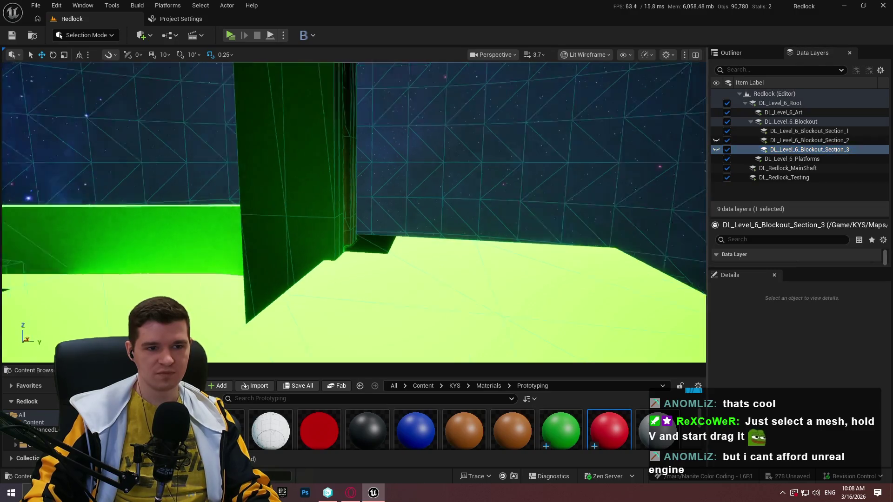
- Switch the viewport to Lit, go fullscreen to view the level, then return to the notes
click(598, 59)
click(586, 91)
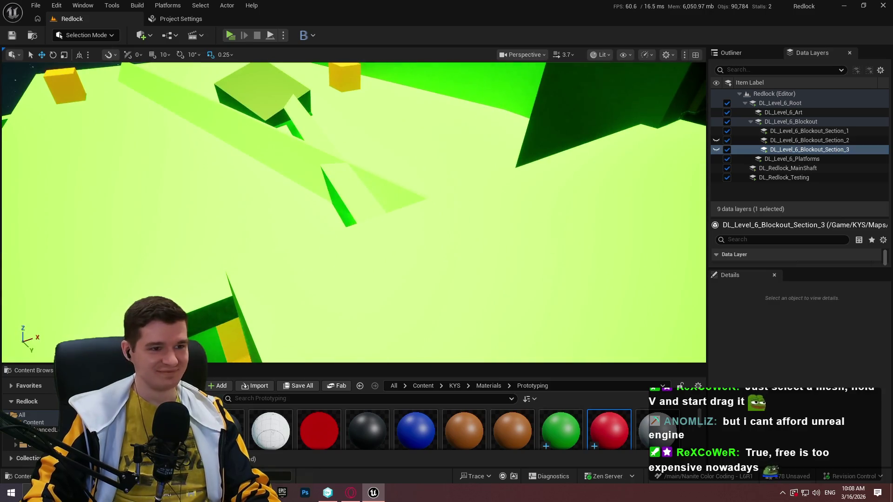
key(F11)
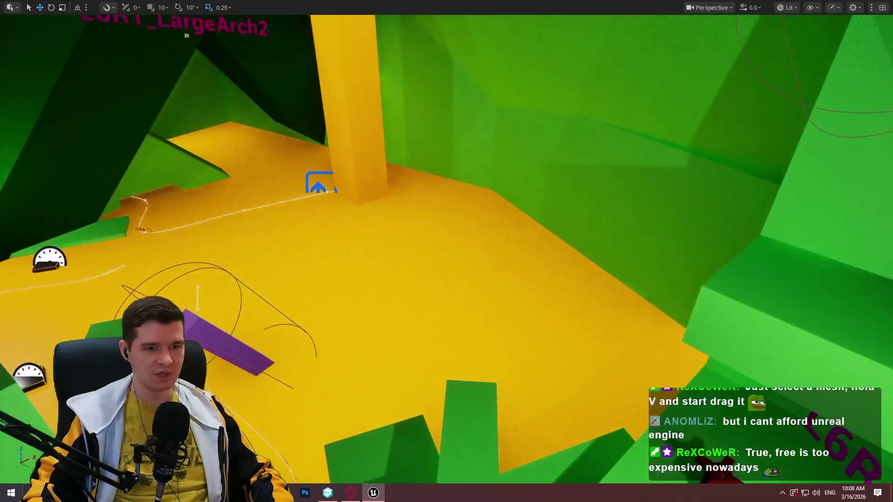
scroll(446, 251, down, 3)
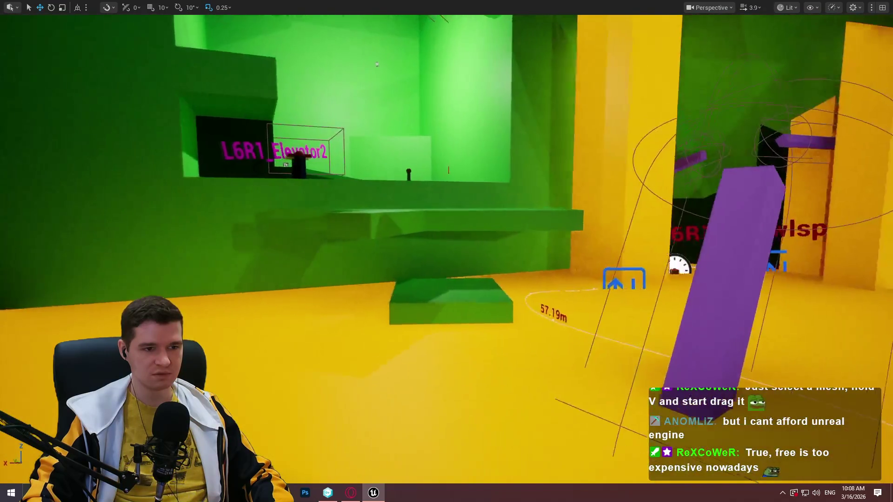
key(alt+Tab)
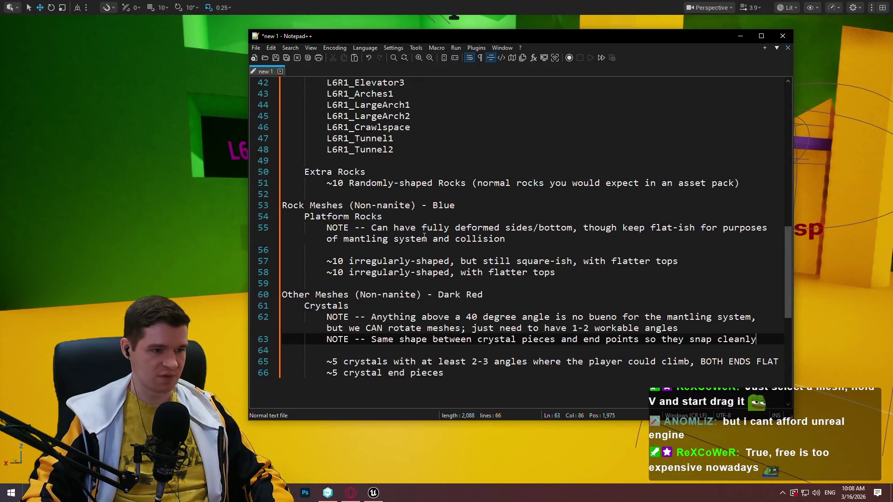
- Review the Rectangles and Cubes size lists, the landmark list through L6R1_Tunnel2, and Extra Rocks
scroll(424, 237, up, 15)
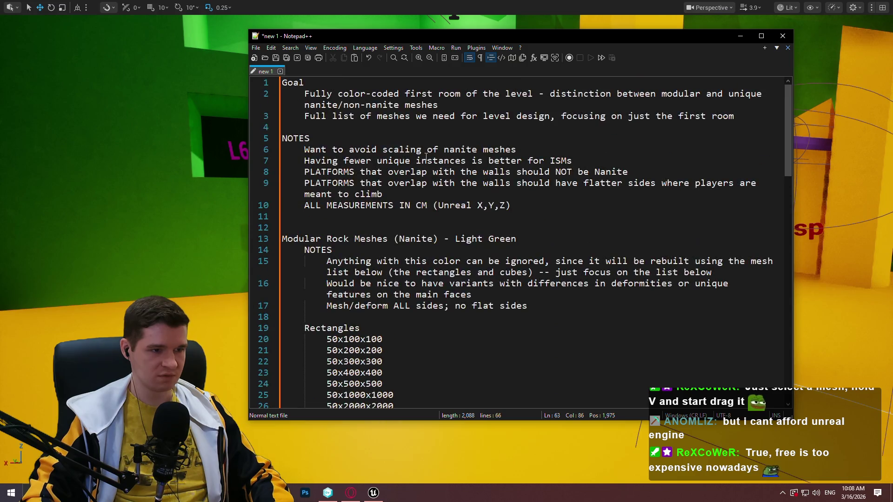
scroll(427, 154, down, 4)
click(434, 135)
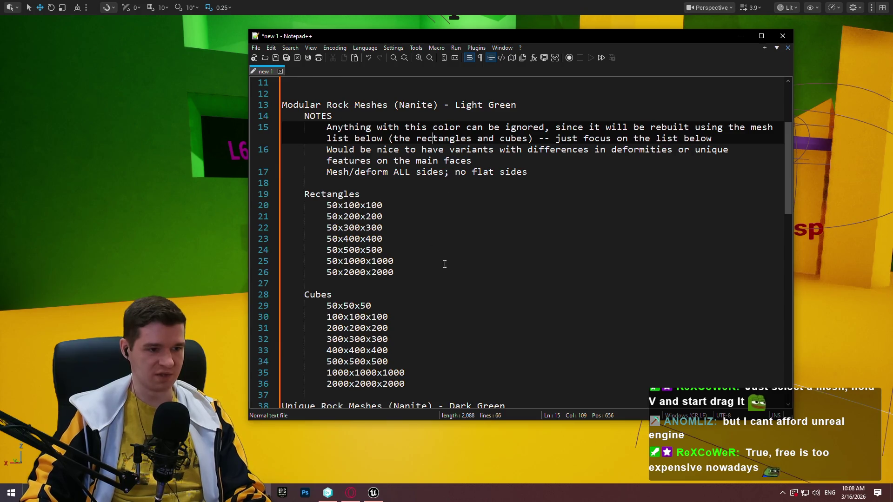
mouse_move(426, 384)
mouse_down()
mouse_move(219, 197)
mouse_move(192, 196)
mouse_up()
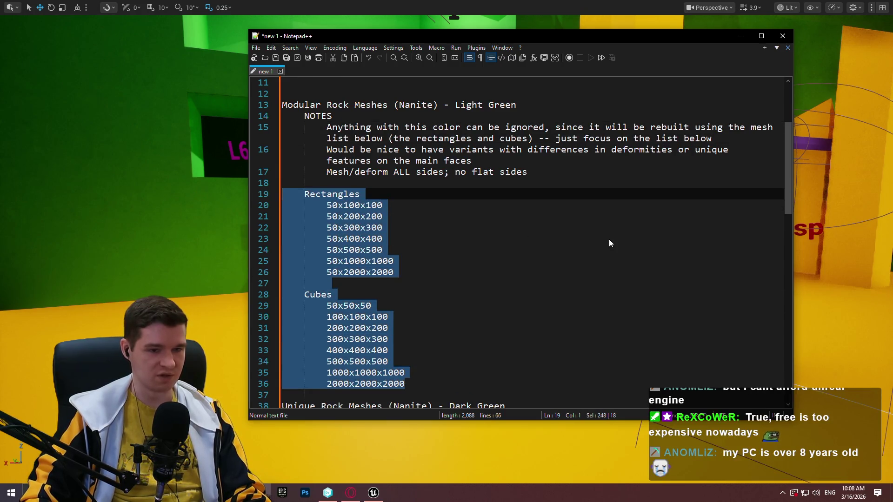
scroll(609, 243, down, 5)
mouse_move(473, 306)
mouse_down()
mouse_move(249, 205)
mouse_move(466, 309)
mouse_move(253, 253)
mouse_up()
drag(417, 319, 223, 205)
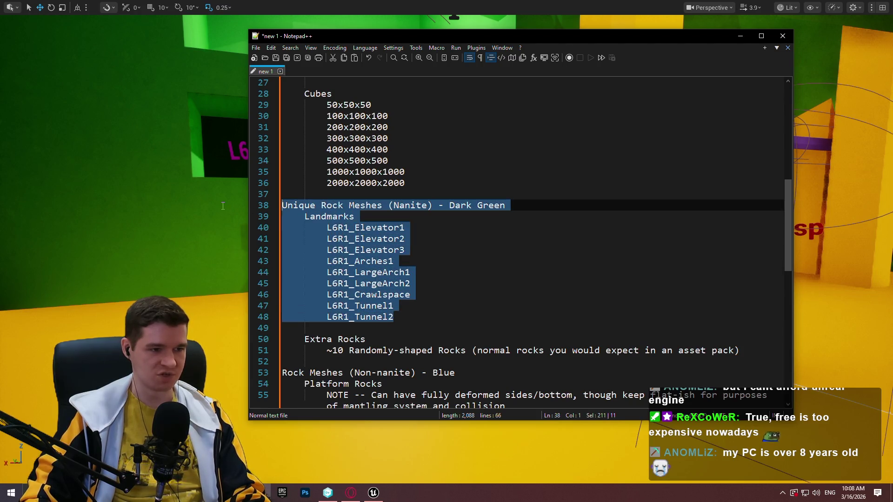
scroll(492, 300, down, 4)
click(477, 201)
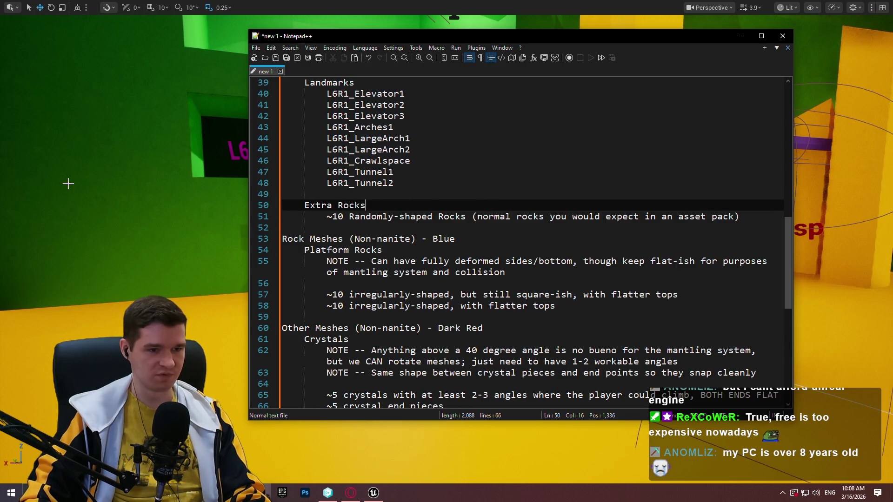
mouse_move(780, 223)
mouse_down()
mouse_move(788, 224)
mouse_move(261, 218)
mouse_move(2, 205)
mouse_up()
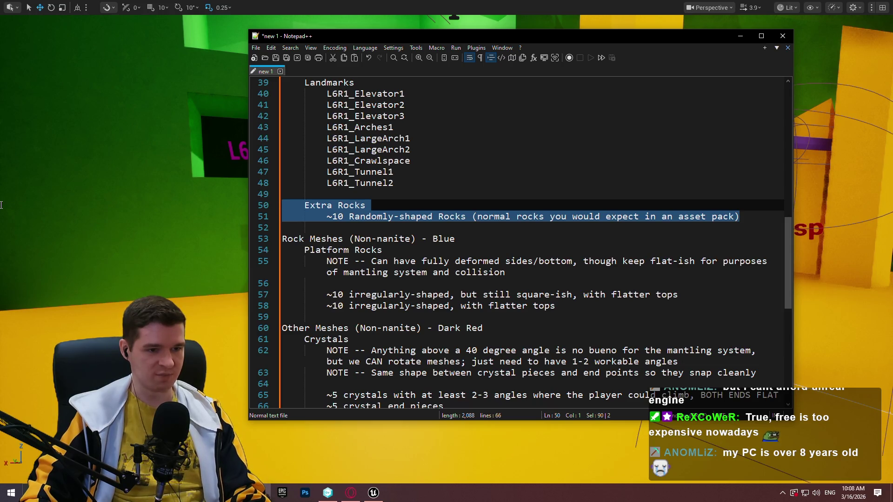
drag(753, 217, 648, 225)
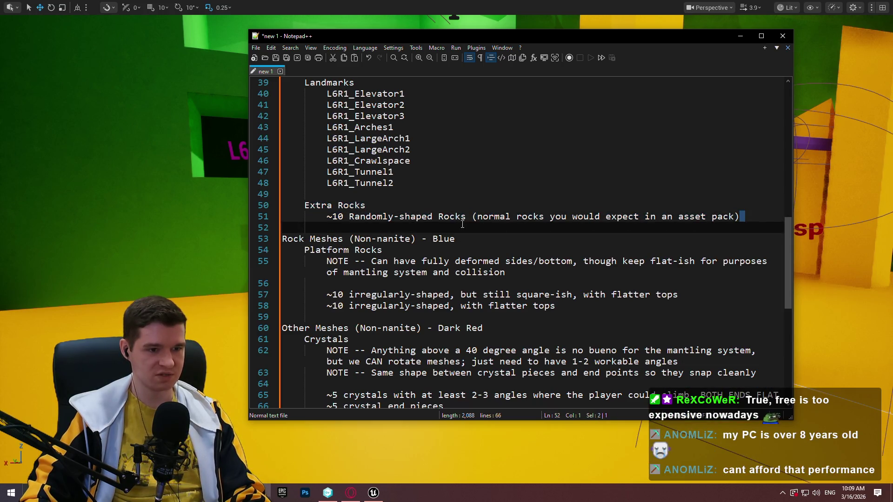
click(457, 277)
- Review the Non-nanite rock meshes and Platform Rocks notes, including the flat-ish mantling note
drag(634, 309, 166, 238)
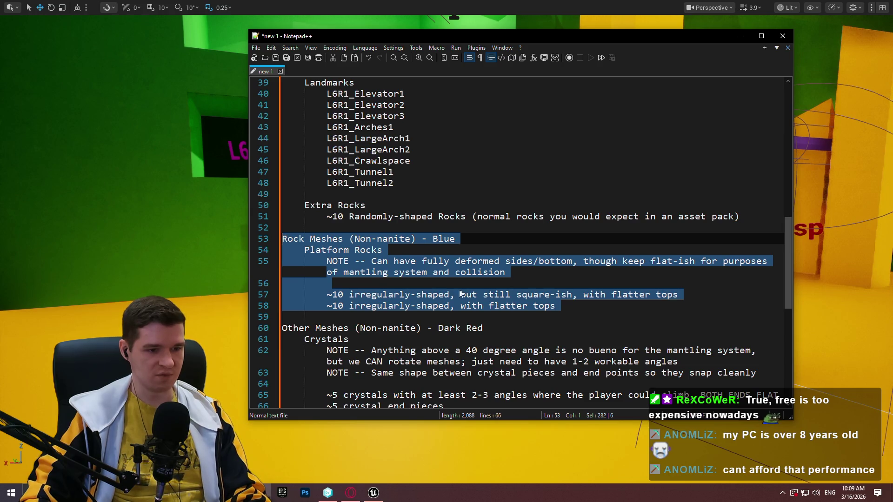
click(510, 296)
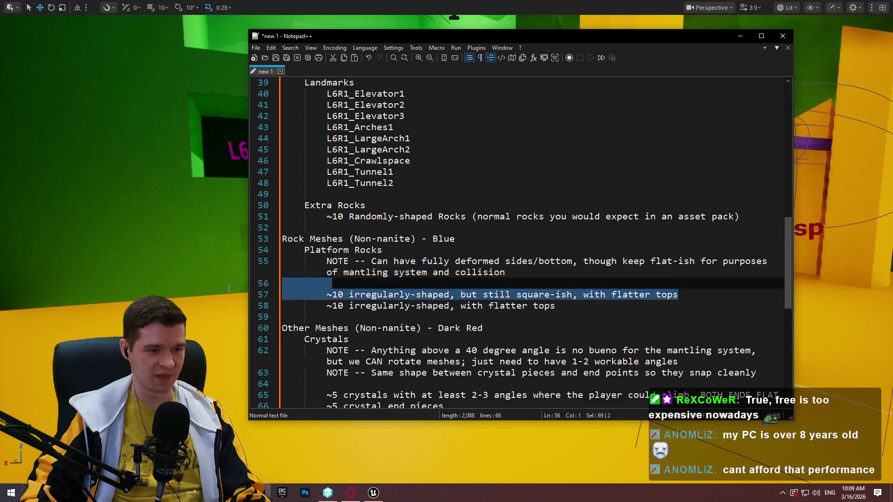
click(557, 302)
drag(625, 302, 288, 306)
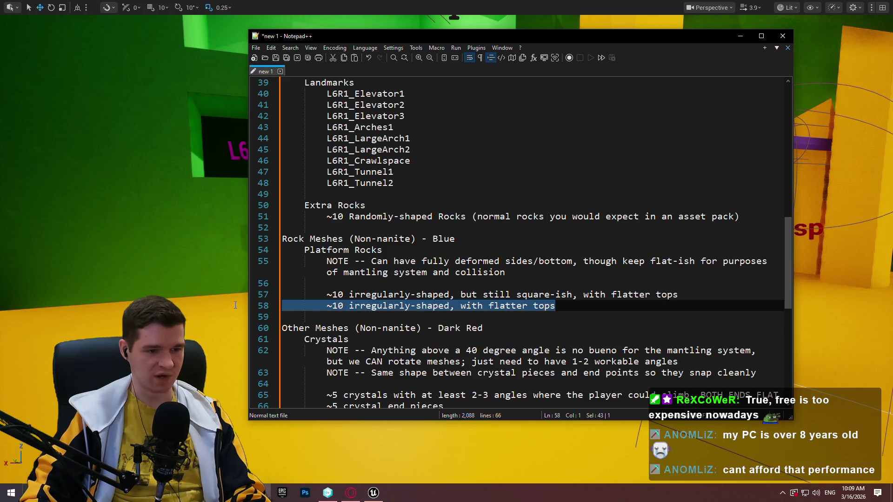
mouse_move(576, 268)
mouse_down()
mouse_move(394, 272)
mouse_move(574, 263)
mouse_up()
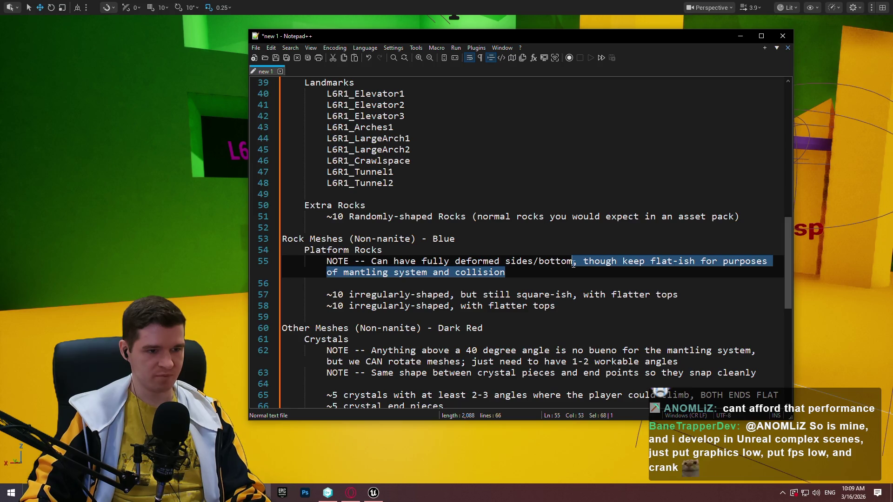
click(509, 272)
mouse_move(509, 272)
mouse_down()
mouse_move(571, 264)
mouse_move(529, 264)
mouse_up()
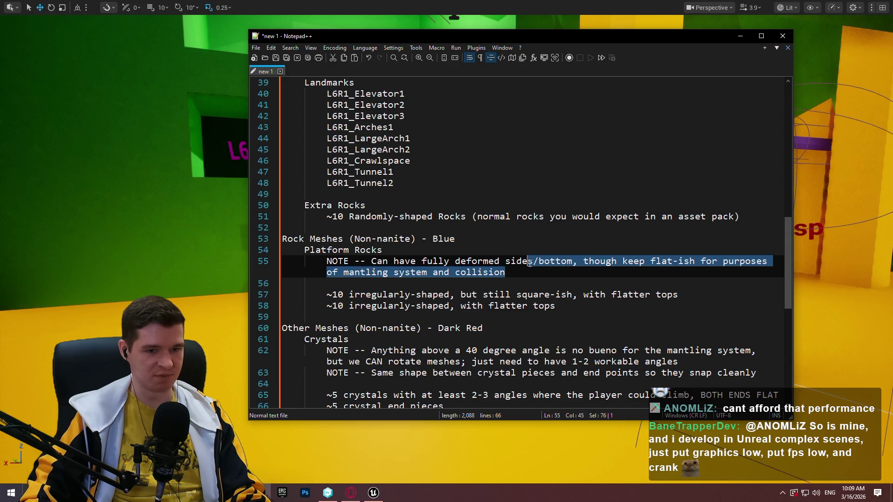
mouse_move(605, 306)
mouse_down()
mouse_move(325, 273)
mouse_move(284, 238)
mouse_up()
click(593, 339)
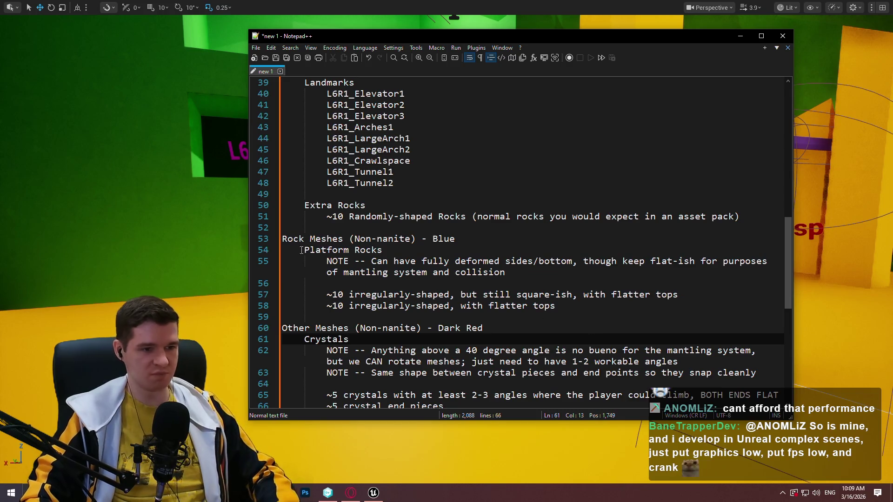
click(374, 492)
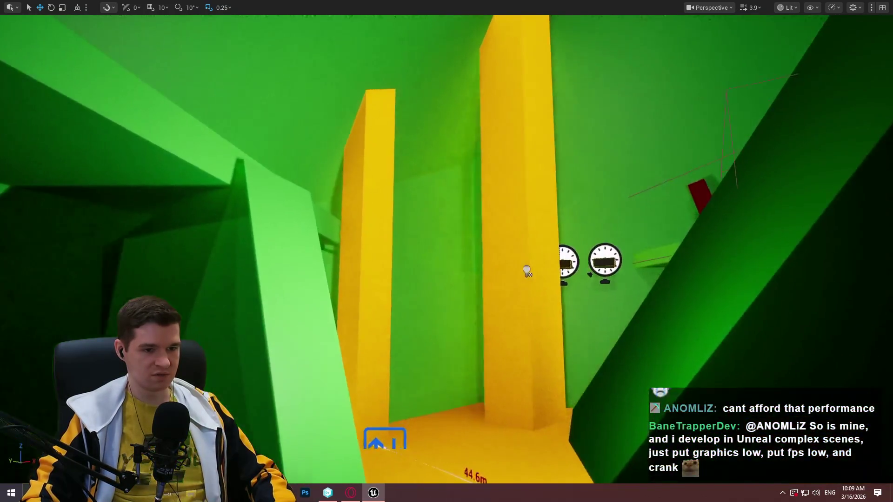
scroll(447, 251, down, 2)
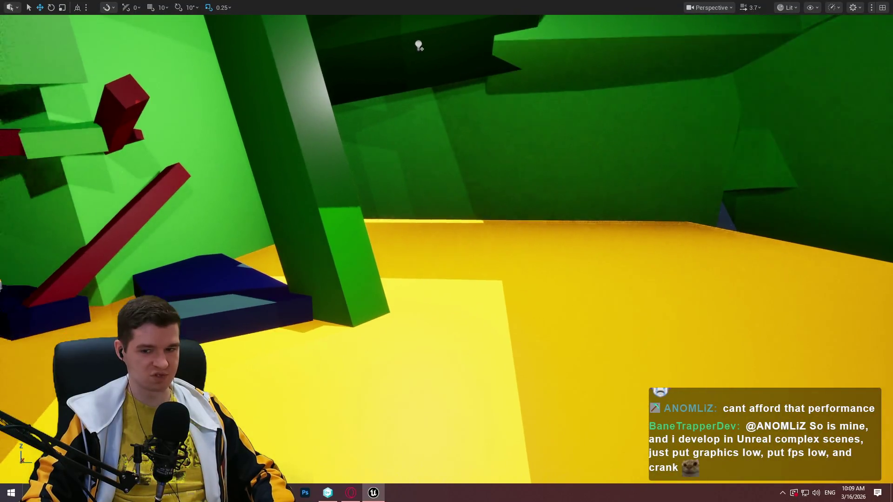
drag(446, 251, 260, 251)
mouse_move(446, 251)
mouse_down()
mouse_move(447, 224)
mouse_move(354, 177)
mouse_move(419, 232)
mouse_move(354, 270)
mouse_move(287, 165)
mouse_up()
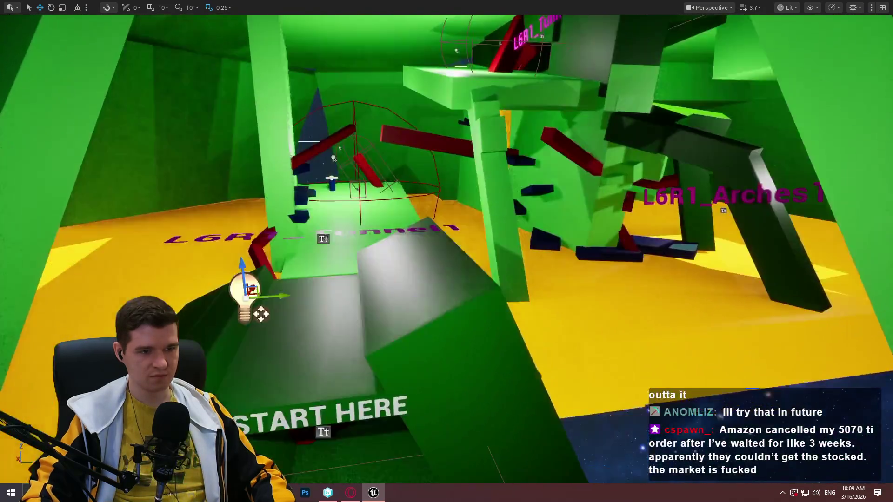
mouse_move(261, 314)
mouse_down()
mouse_move(354, 298)
mouse_move(339, 305)
mouse_move(339, 279)
mouse_move(335, 299)
mouse_move(321, 286)
mouse_up()
drag(680, 218, 680, 218)
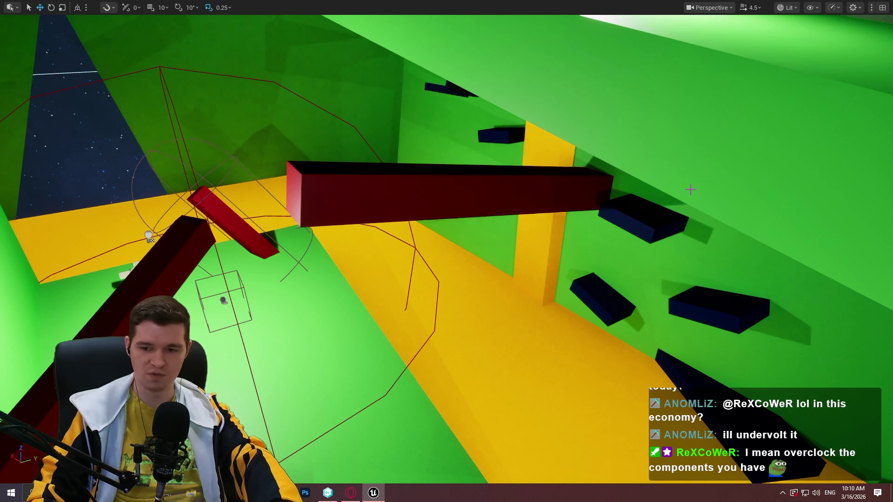
click(327, 492)
click(327, 493)
drag(400, 279, 408, 221)
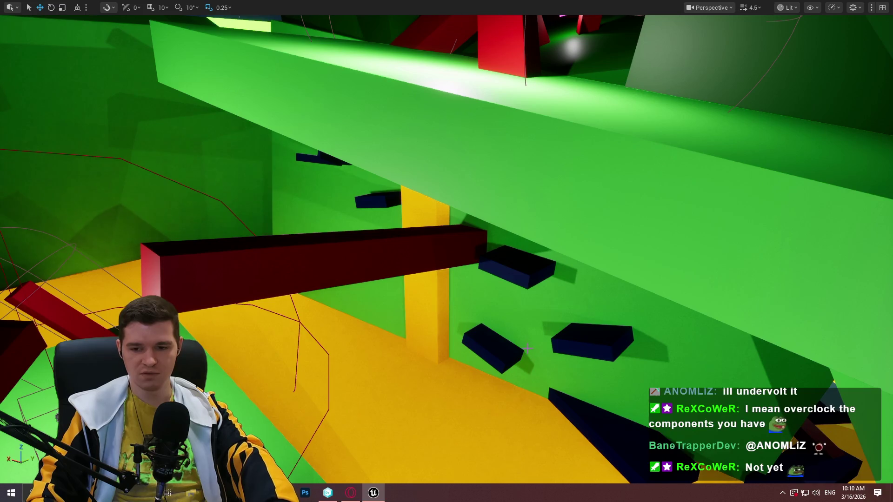
drag(525, 345, 556, 69)
scroll(529, 311, up, 1)
scroll(536, 241, down, 1)
key(F11)
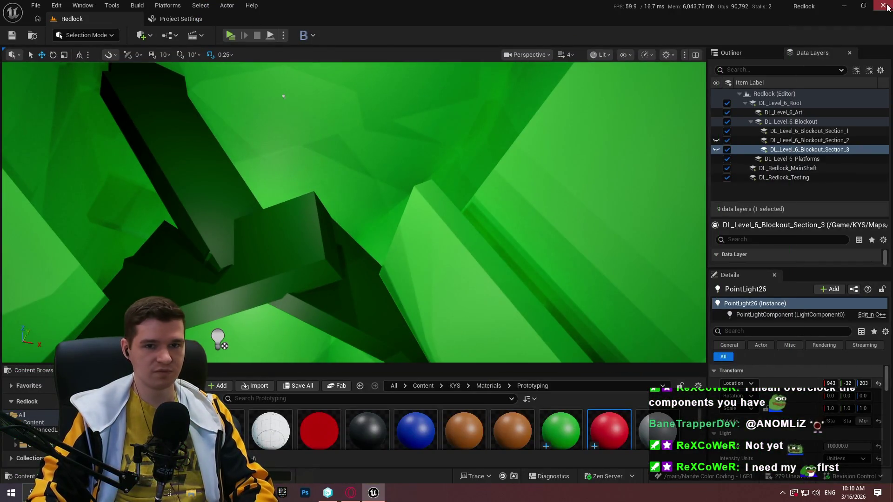
- Save the changed level files via Choose Files to Save and Check Out Selected, then open version control
click(36, 5)
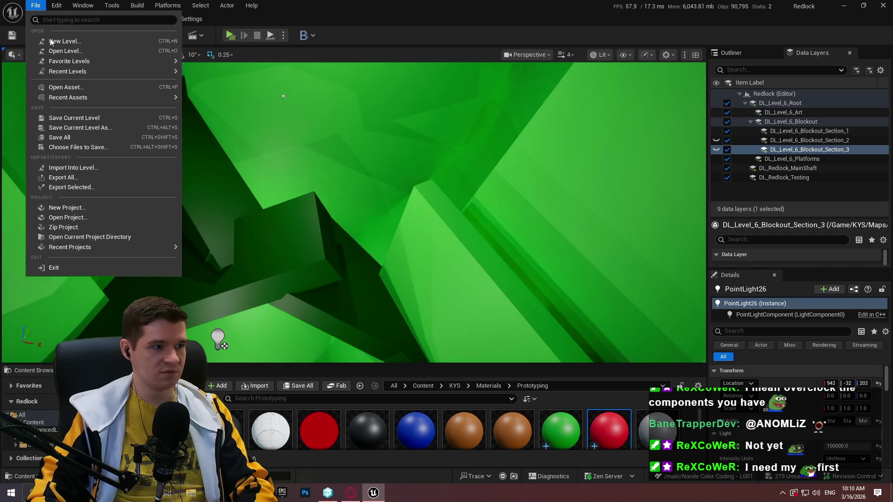
click(117, 148)
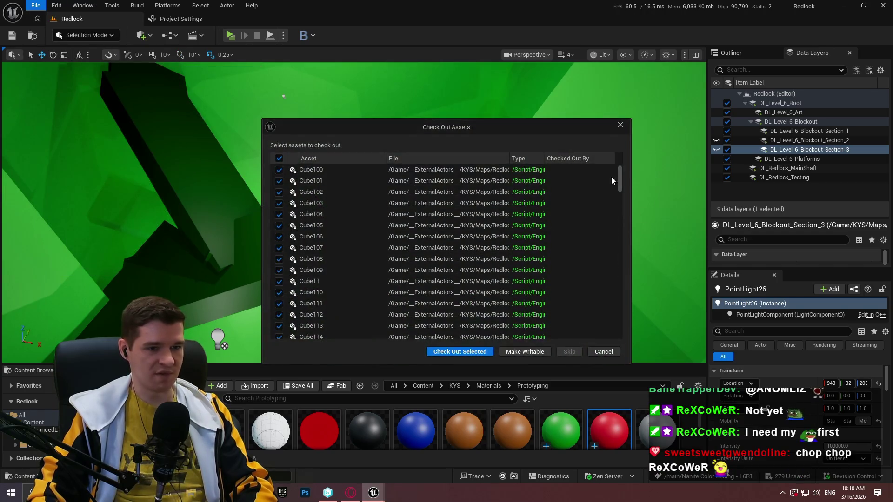
drag(620, 175, 633, 355)
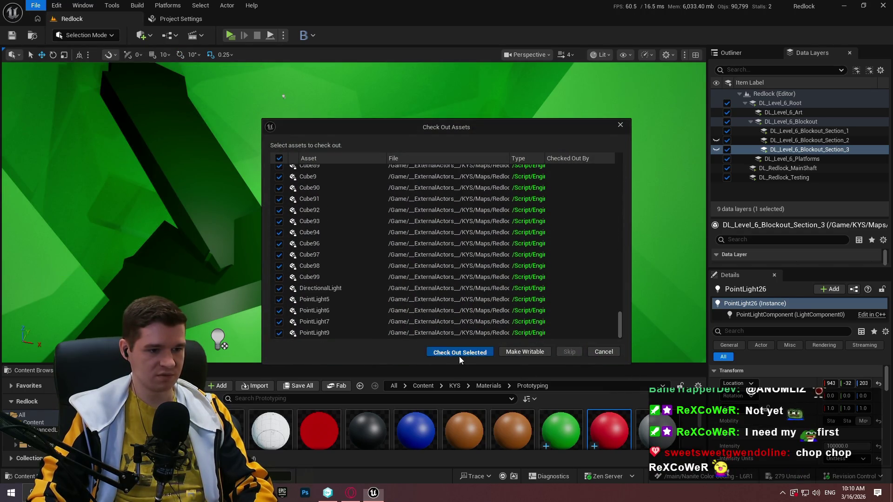
click(459, 354)
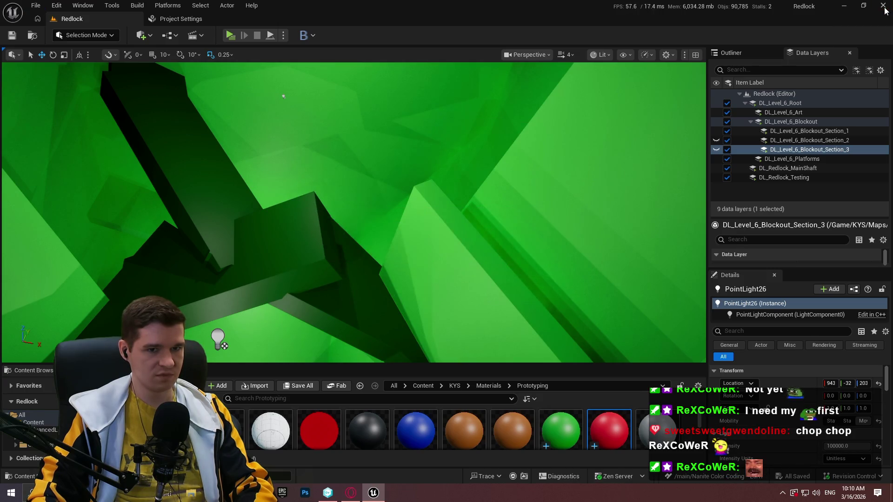
key(alt+Tab)
click(328, 492)
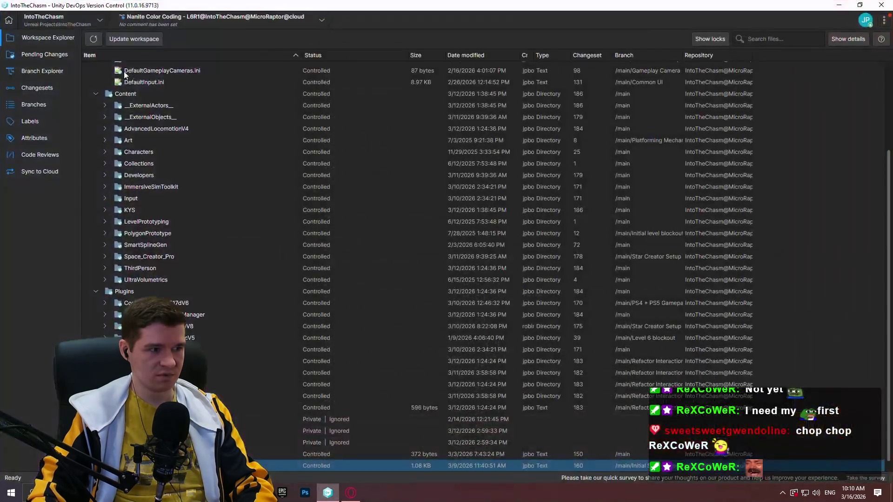
- In Pending Changes, enter the check-in comment 'Color code room, anding ur meshes'
click(45, 57)
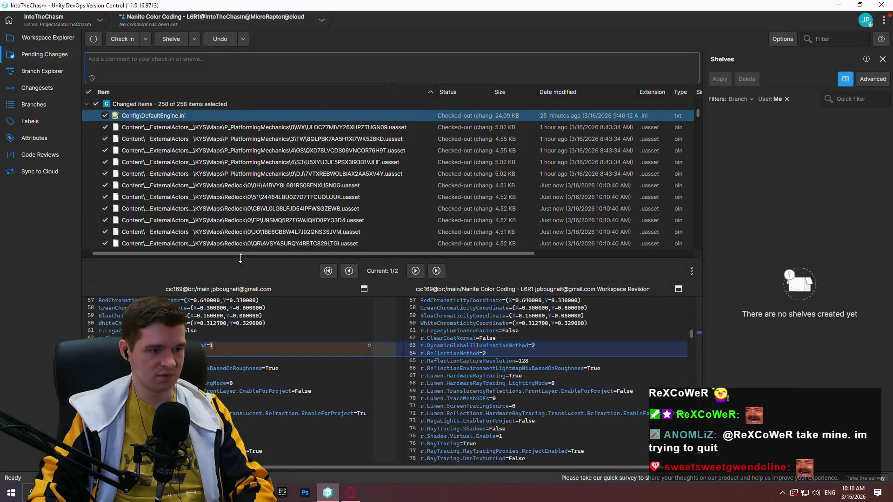
drag(240, 259, 240, 389)
click(216, 62)
text(Color coded entire)
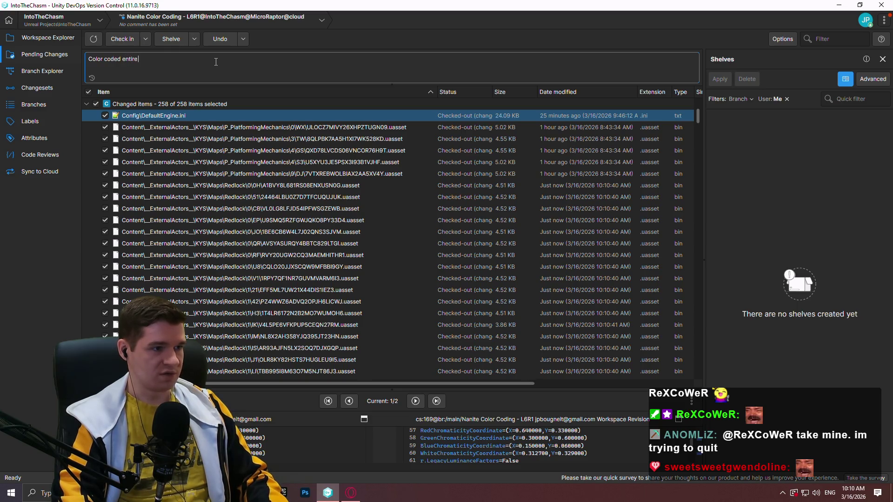
text( first room)
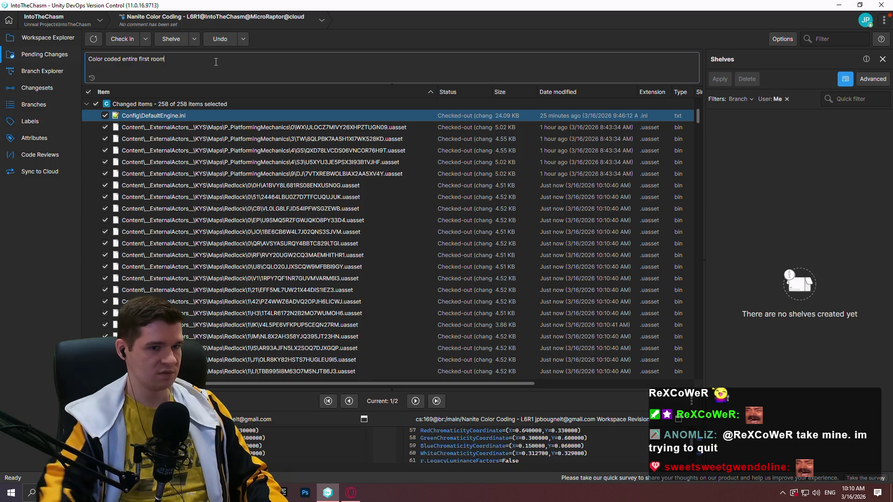
text(, and added some te)
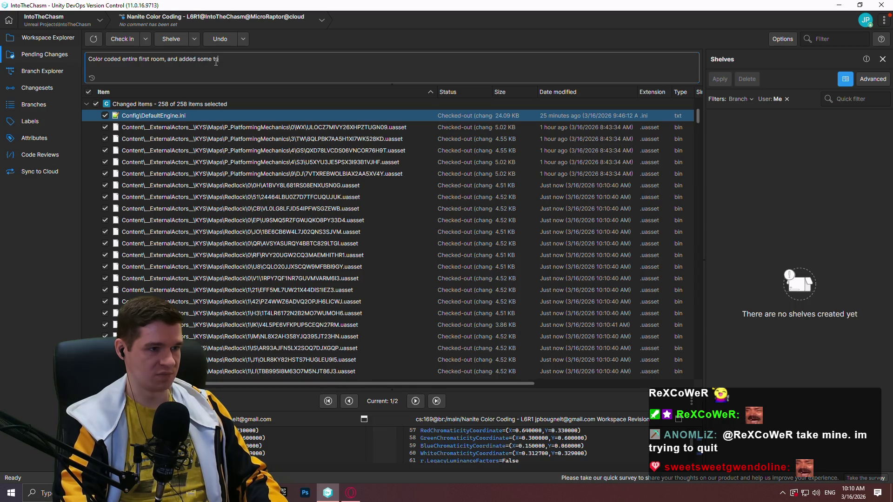
text(ying)
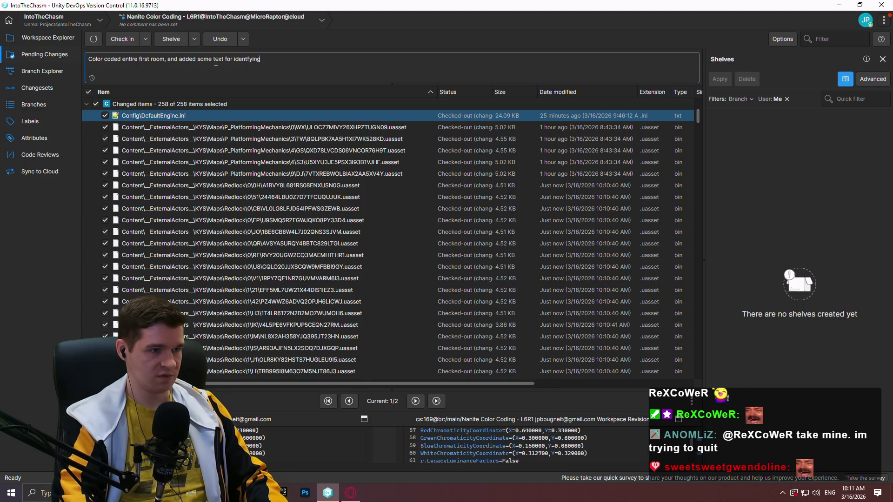
key(BackSpace)
text(ing ur)
text( meshes)
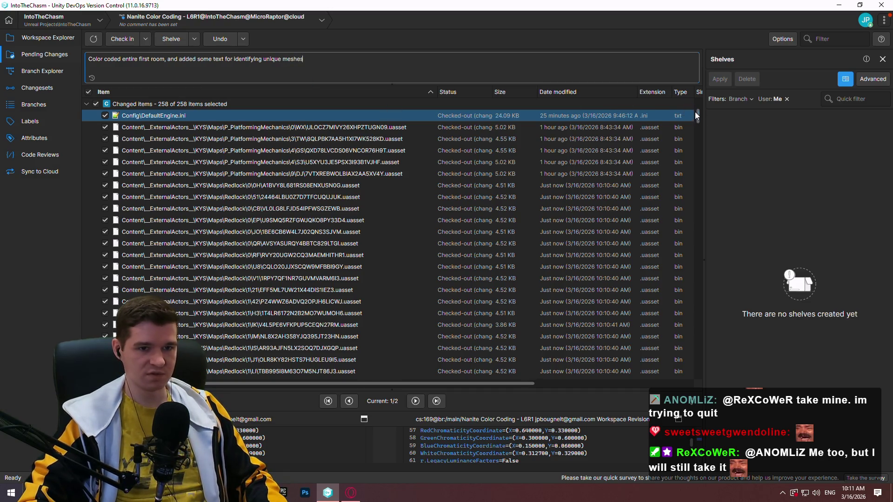
- Check in the changes as changeset 188, view the branch graph, and bring back the notes
mouse_move(697, 113)
mouse_down()
mouse_move(693, 348)
mouse_move(685, 342)
mouse_move(681, 40)
mouse_up()
click(123, 39)
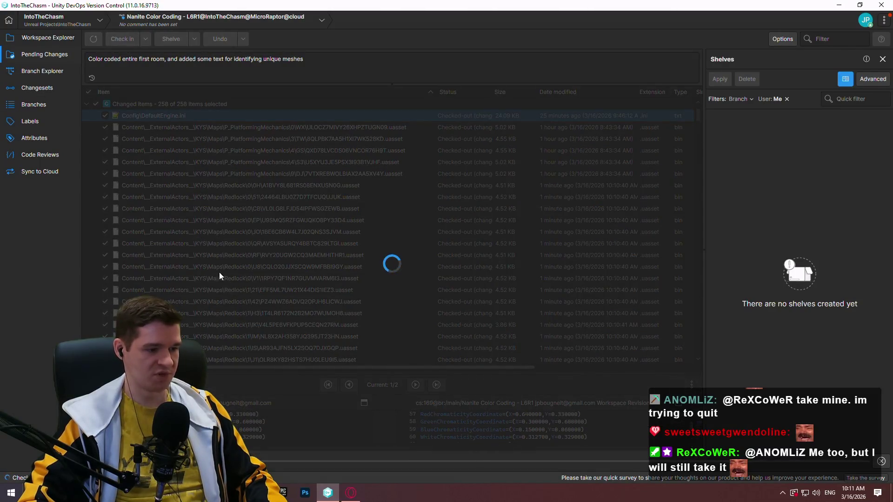
click(45, 71)
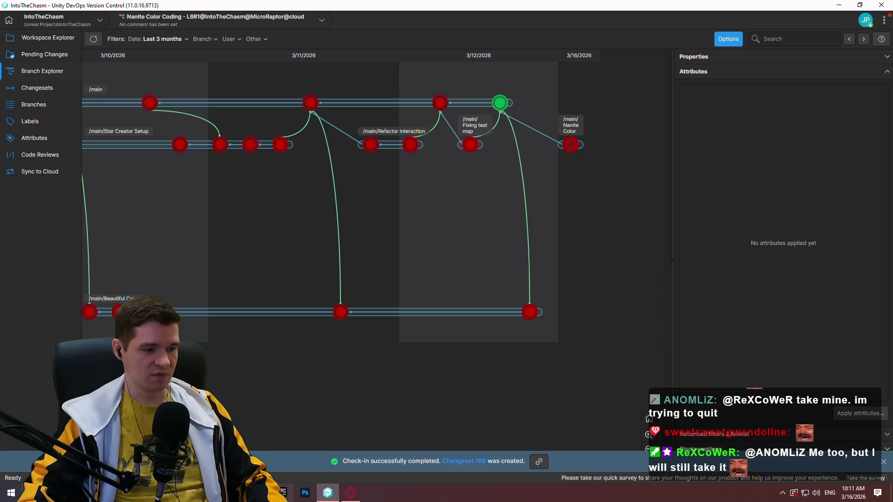
key(alt+Tab)
mouse_move(799, 232)
mouse_down()
mouse_move(790, 408)
mouse_move(788, 83)
mouse_up()
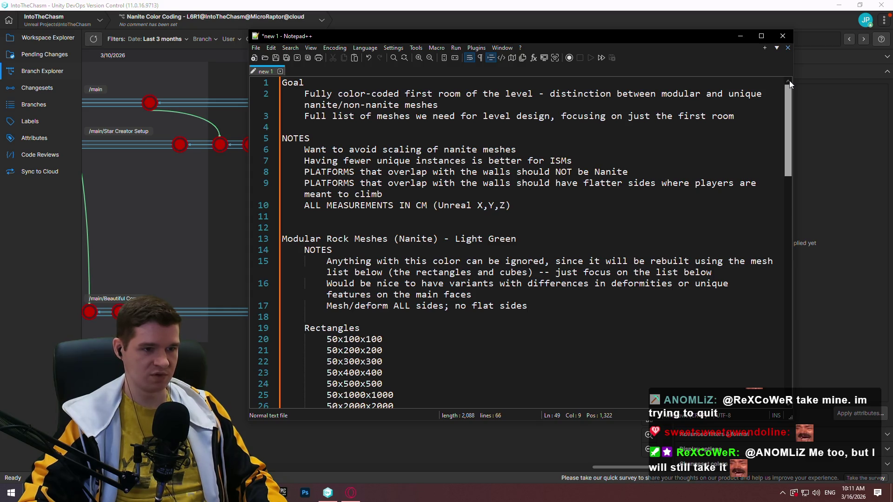
- Save the notes to the Desktop as 'mesh color code notes' and close Notepad++
mouse_move(789, 80)
mouse_down()
mouse_move(806, 138)
mouse_move(816, 320)
mouse_move(809, 72)
mouse_up()
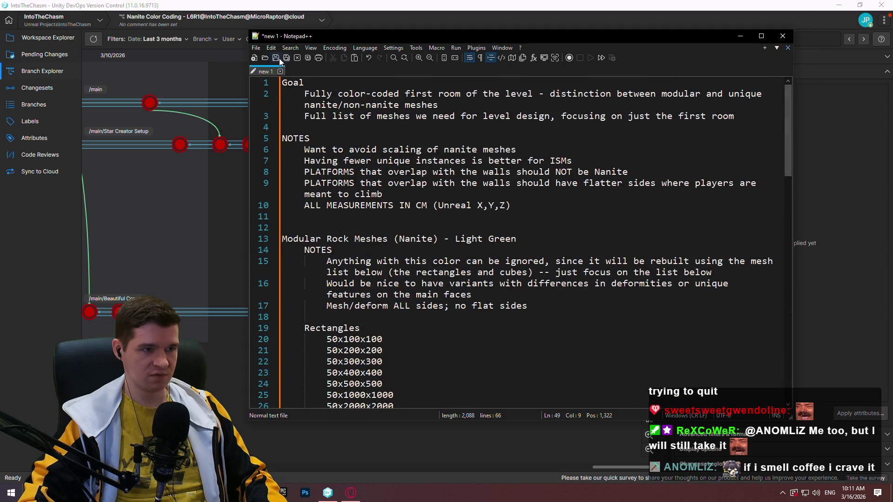
click(279, 58)
click(286, 200)
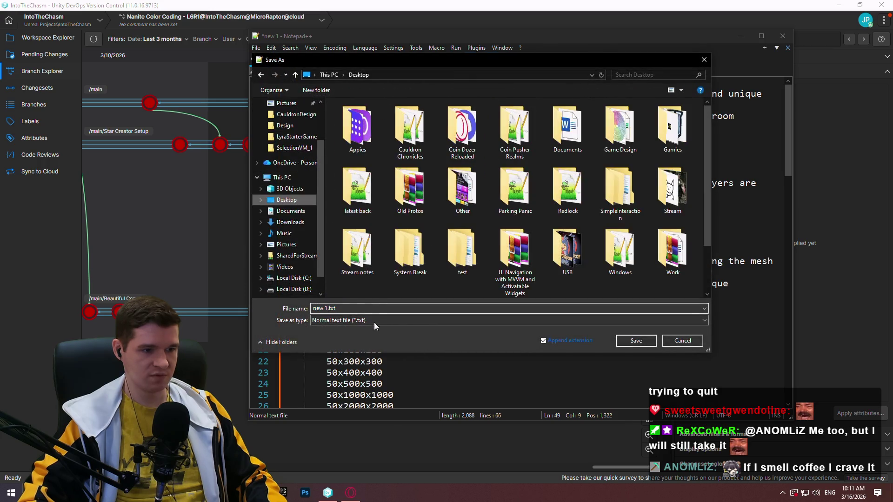
text(mshes)
key(BackSpace)
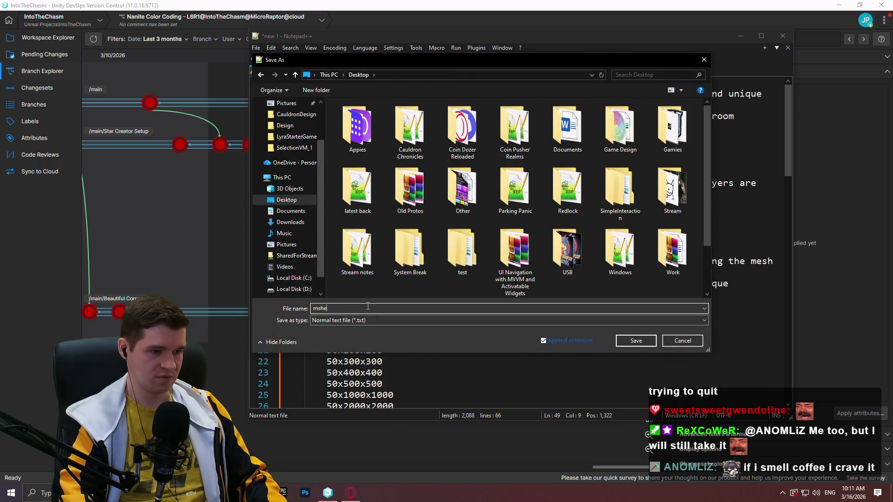
text(esh color co)
text(de notes)
key(Return)
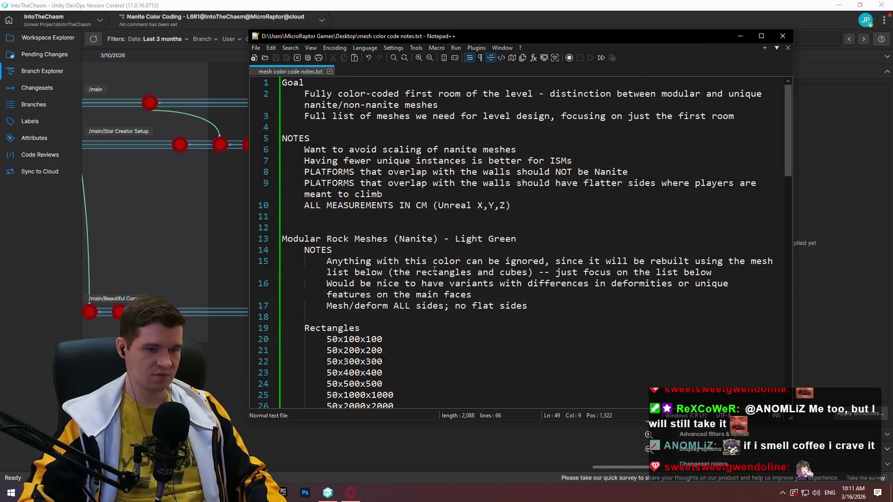
click(535, 294)
click(783, 39)
- Launch Discord from the system search
key(super)
text(discord)
key(Return)
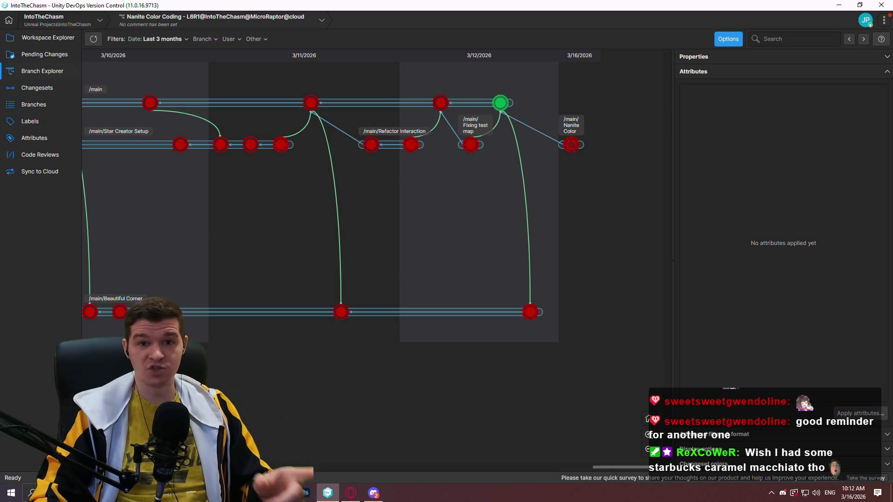
key(alt+Tab)
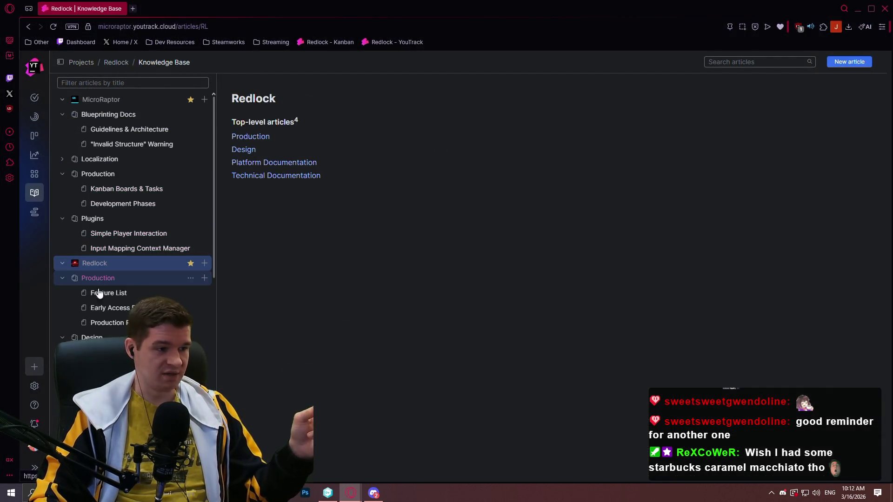
- Open the Redlock Production Plan article (RL-A-22) and scroll down to the FP-3 task table
click(102, 322)
mouse_move(889, 66)
mouse_down()
mouse_move(872, 208)
mouse_move(886, 70)
mouse_move(884, 407)
mouse_move(880, 245)
mouse_up()
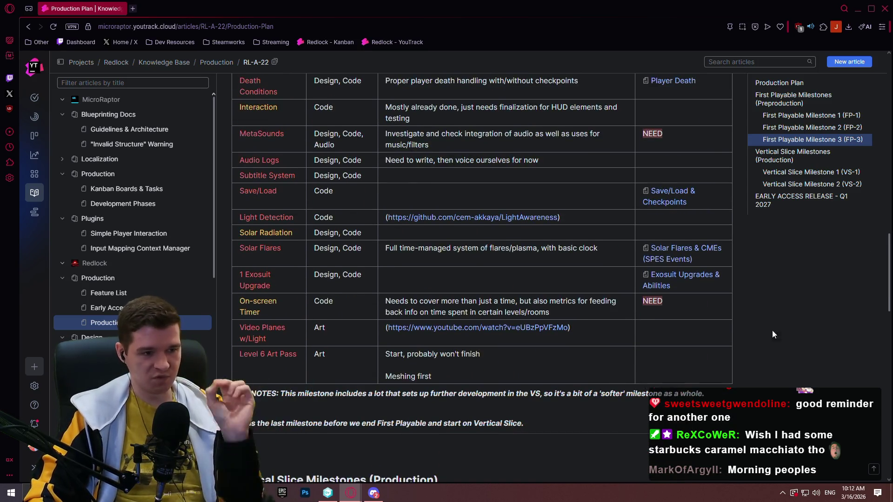
scroll(772, 331, up, 7)
scroll(720, 265, down, 6)
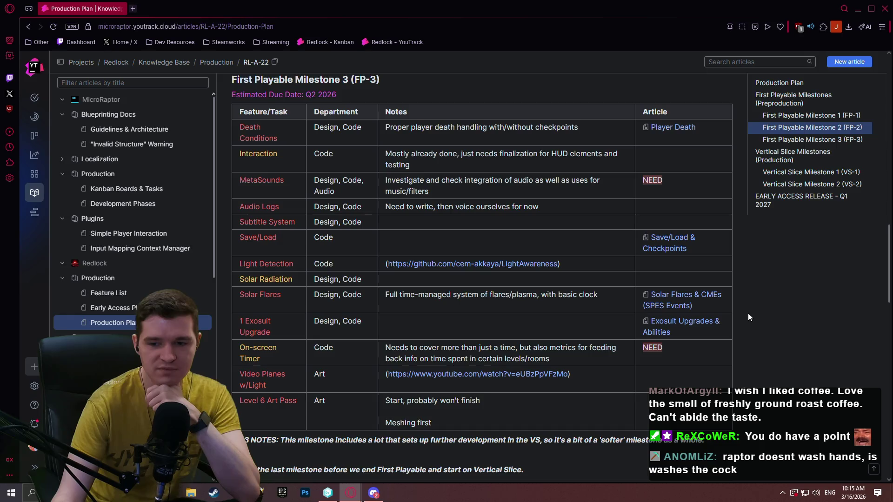
middle_click(677, 294)
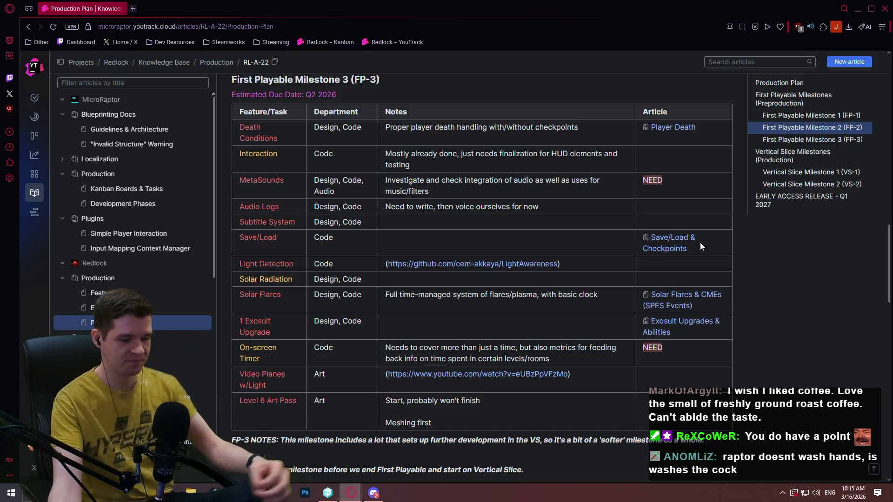
scroll(444, 212, down, 2)
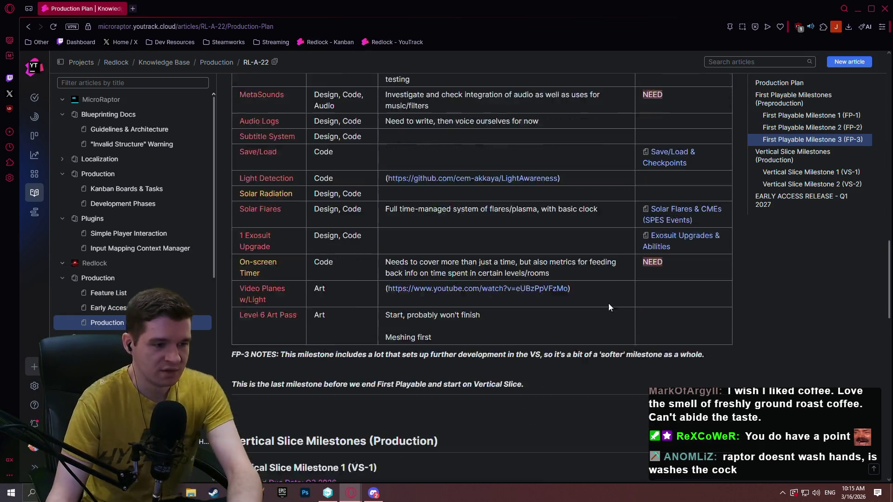
scroll(444, 212, up, 3)
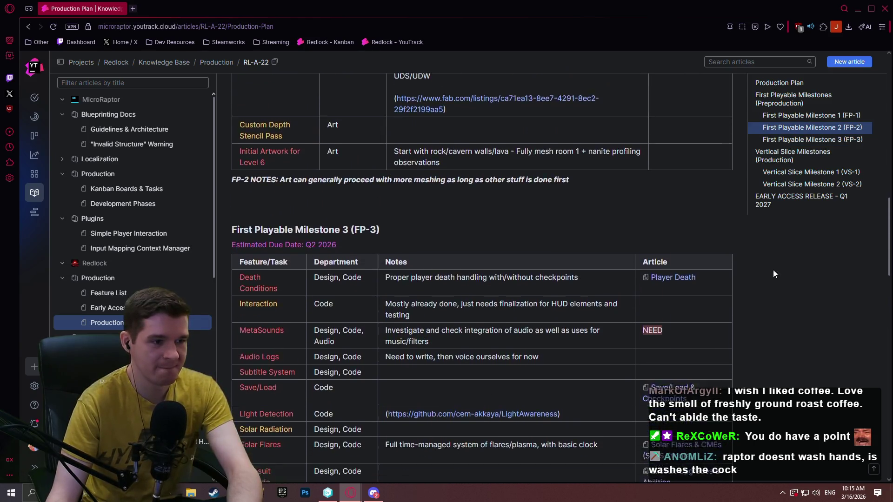
scroll(844, 275, down, 2)
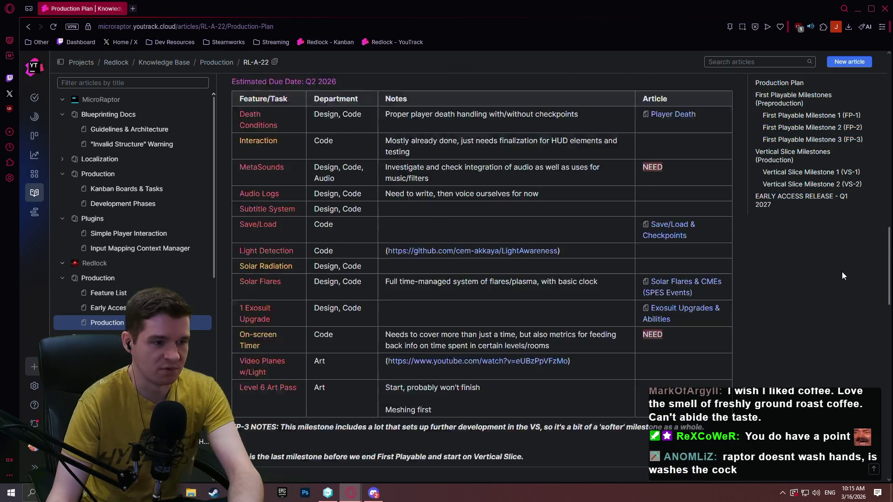
scroll(840, 263, up, 4)
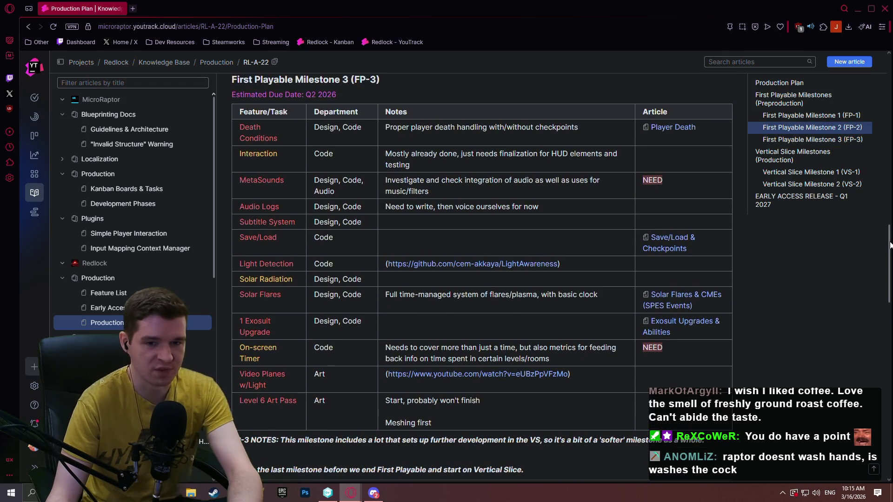
mouse_move(885, 201)
mouse_down()
mouse_move(886, 179)
mouse_move(888, 264)
mouse_move(888, 209)
mouse_move(889, 257)
mouse_move(889, 246)
mouse_up()
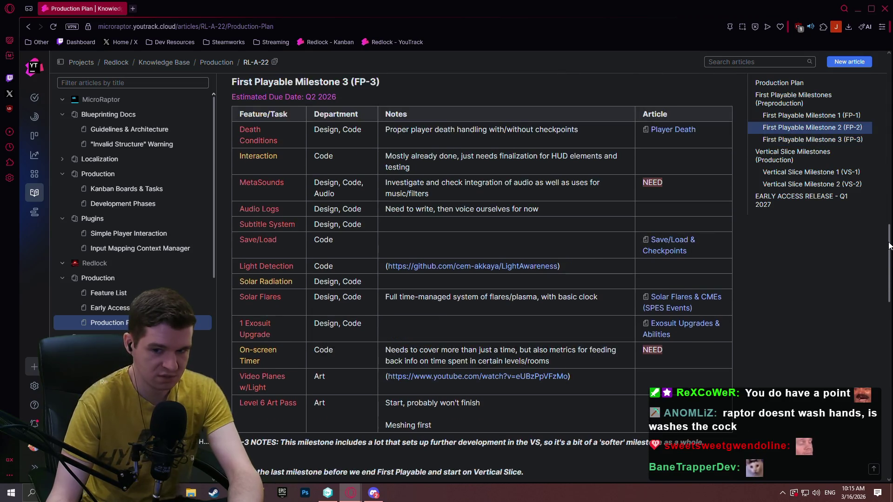
key(ctrl+alt+n)
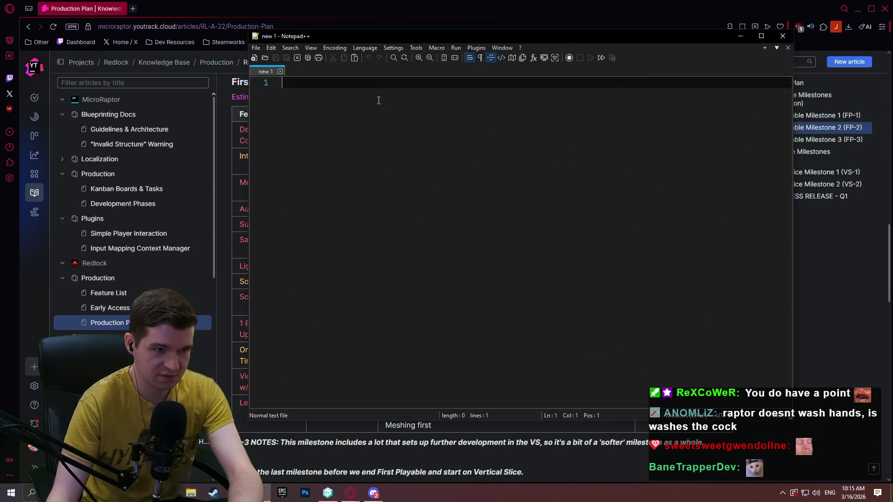
mouse_move(363, 46)
mouse_down()
mouse_move(373, 120)
mouse_move(389, 86)
mouse_move(408, 92)
mouse_up()
mouse_move(297, 72)
mouse_down()
mouse_move(279, 54)
mouse_move(159, 44)
mouse_move(211, 61)
mouse_move(269, 54)
mouse_up()
mouse_move(433, 60)
mouse_down()
mouse_move(636, 62)
mouse_move(485, 60)
mouse_up()
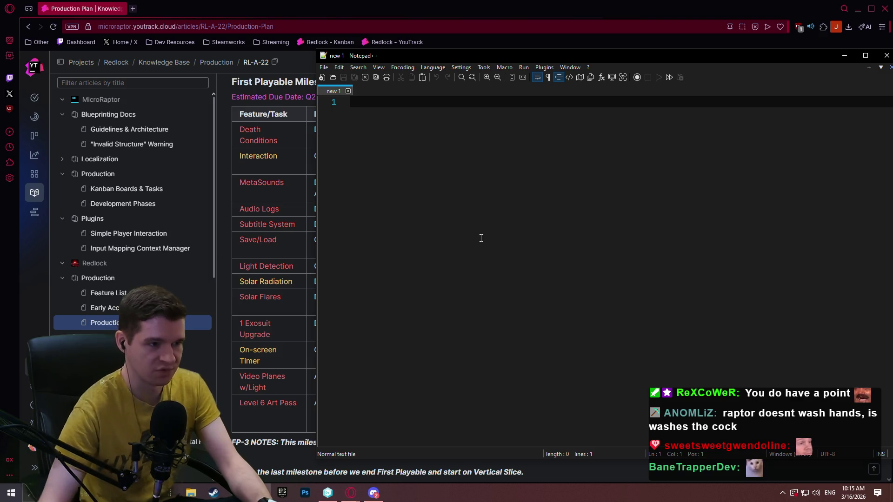
click(283, 153)
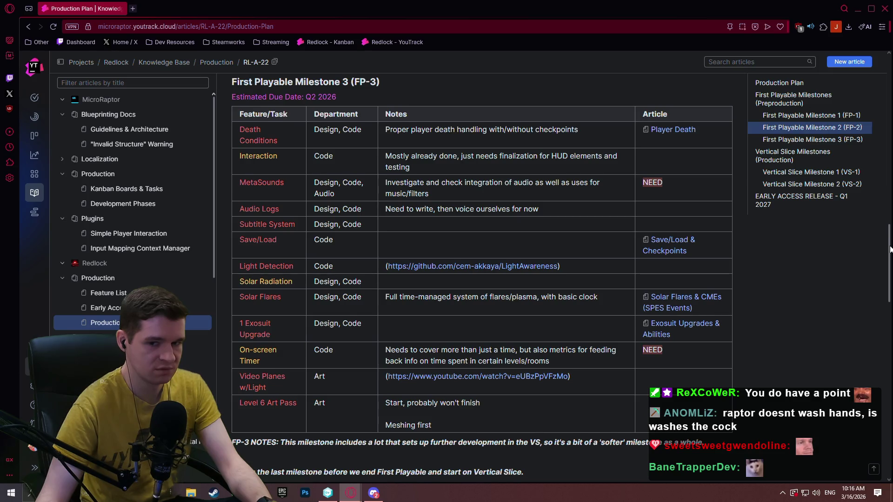
drag(889, 251, 888, 240)
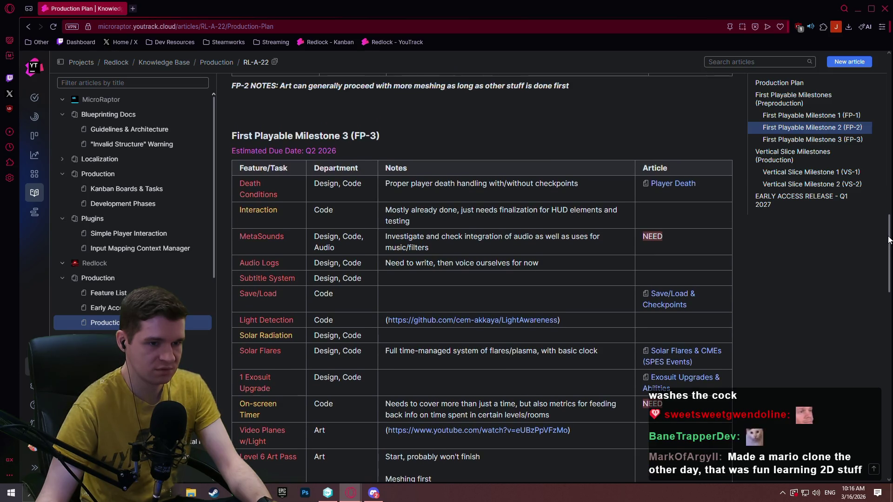
drag(889, 239, 888, 239)
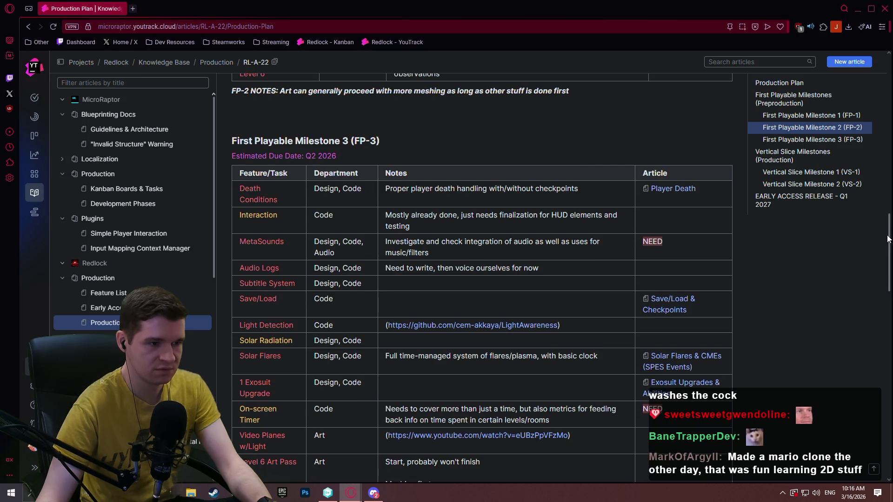
scroll(336, 107, up, 15)
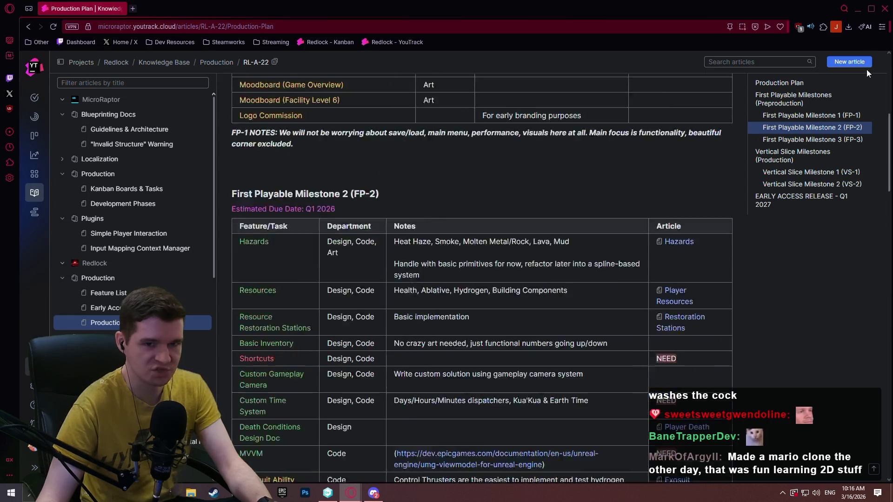
- Edit the Production Plan to colour the FP-3 Interaction task green, then start a blank Notepad++ document
click(327, 109)
mouse_move(888, 77)
mouse_down()
mouse_move(887, 297)
mouse_move(885, 241)
mouse_up()
double_click(270, 188)
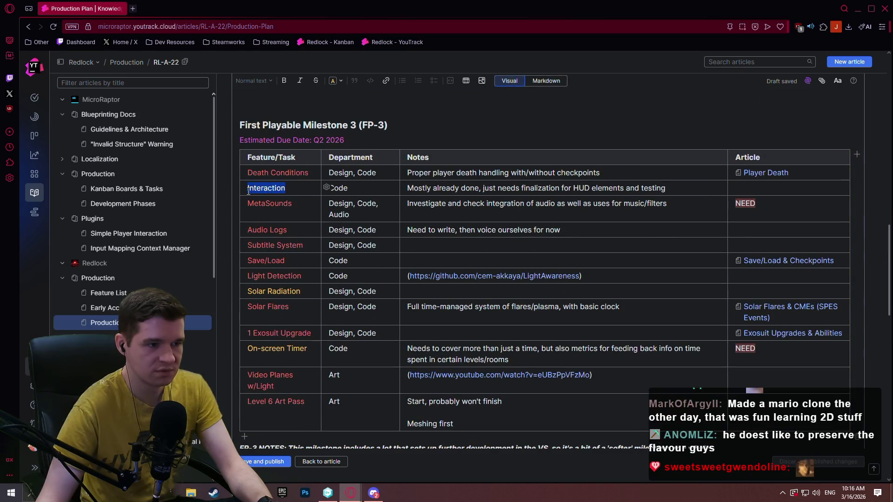
click(330, 174)
click(343, 225)
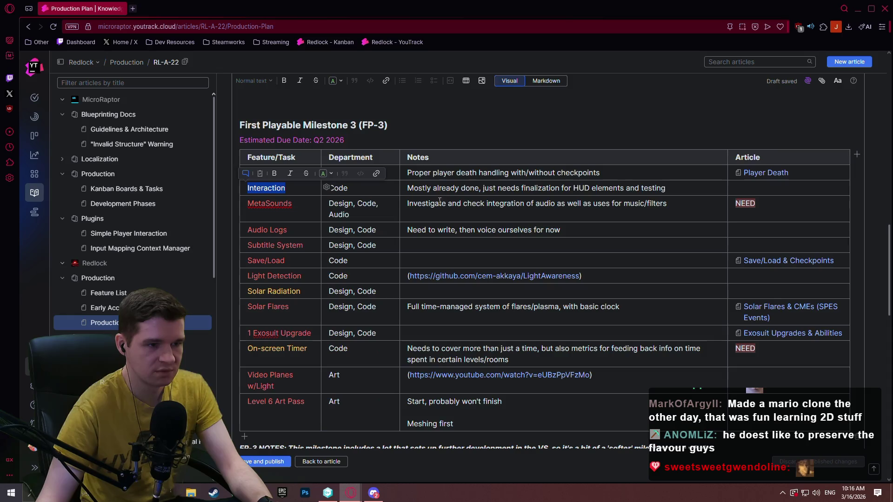
click(474, 188)
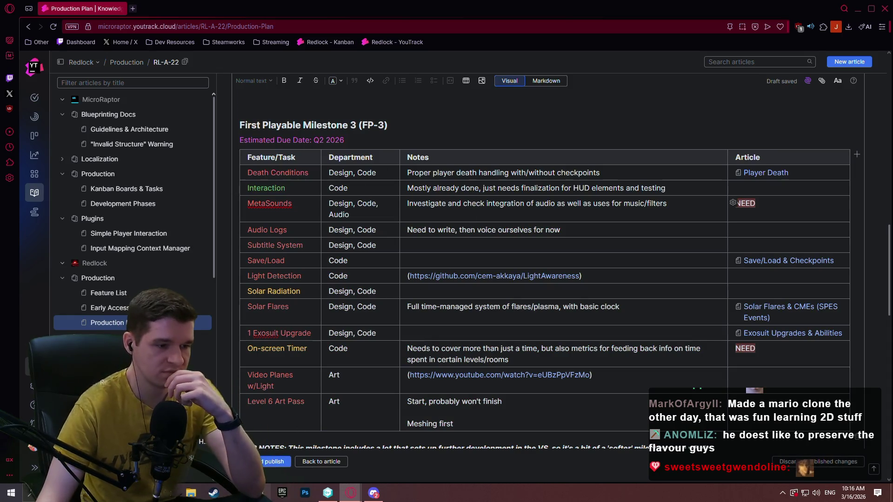
key(super+4)
drag(425, 57, 443, 68)
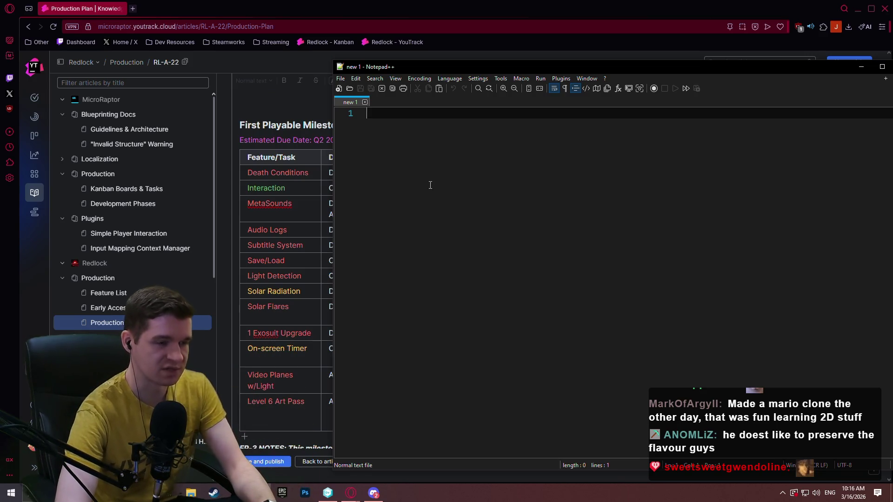
- Begin the category list in the blank document with Art and Design lines
scroll(272, 148, up, 10)
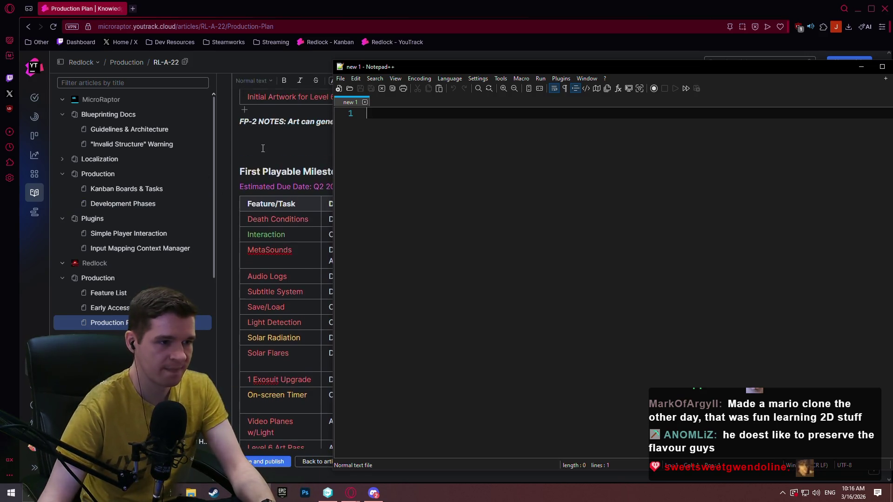
scroll(271, 148, up, 2)
click(414, 172)
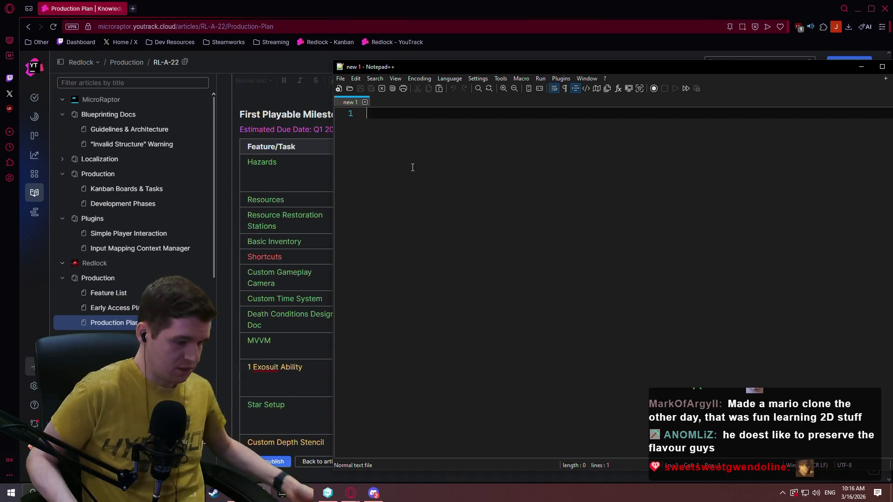
text(Art)
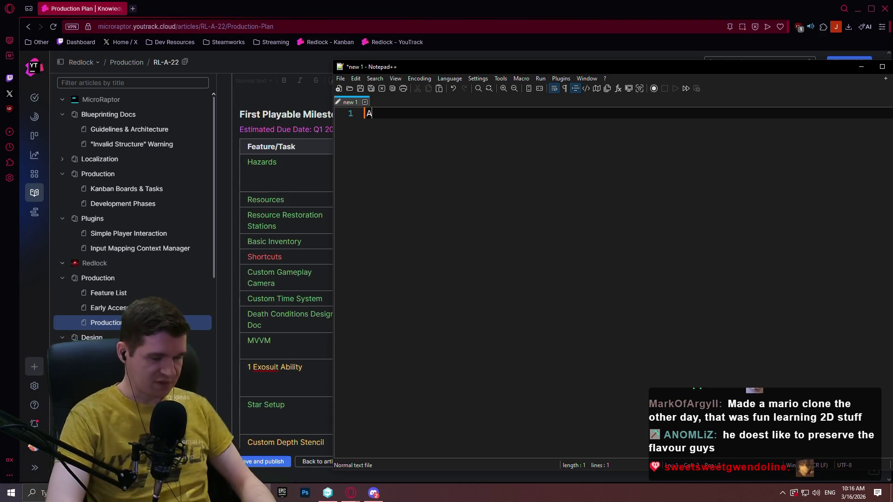
key(Return)
text(Design)
key(Return)
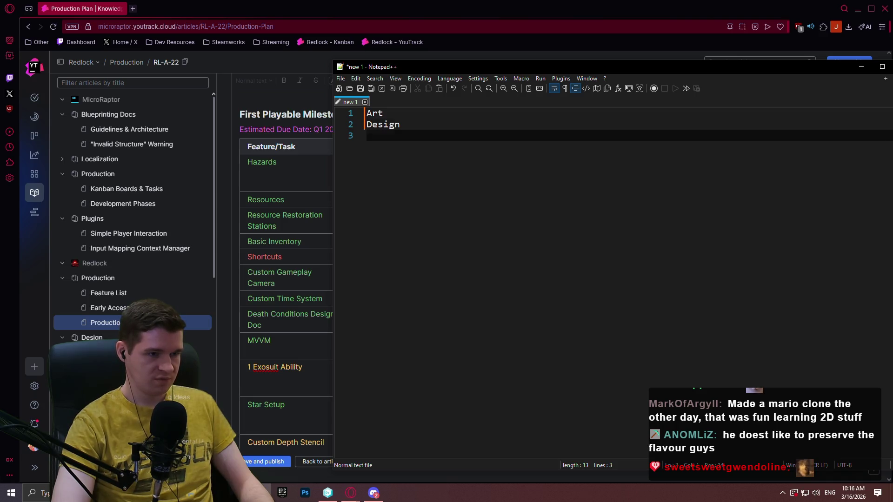
- Change Design to Documentation and add Systems and UI on the following lines
key(BackSpace)
key(BackSpace)
key(BackSpace)
key(BackSpace)
text(ocumentation)
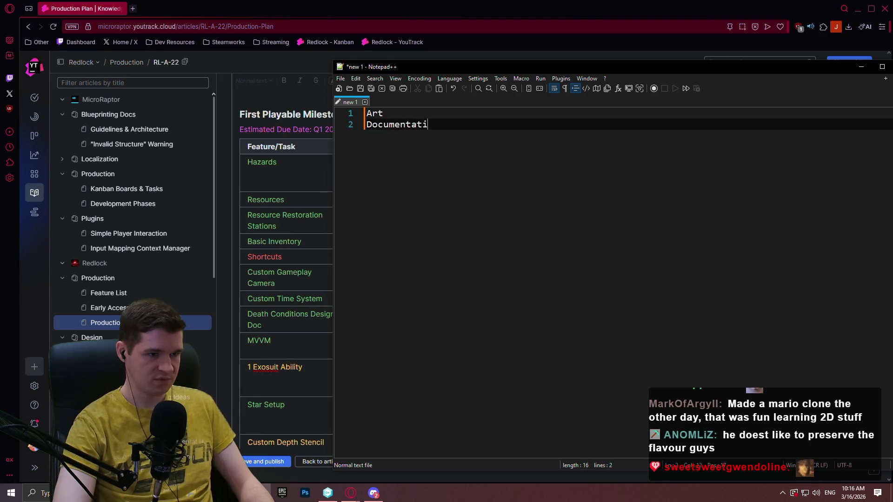
key(Return)
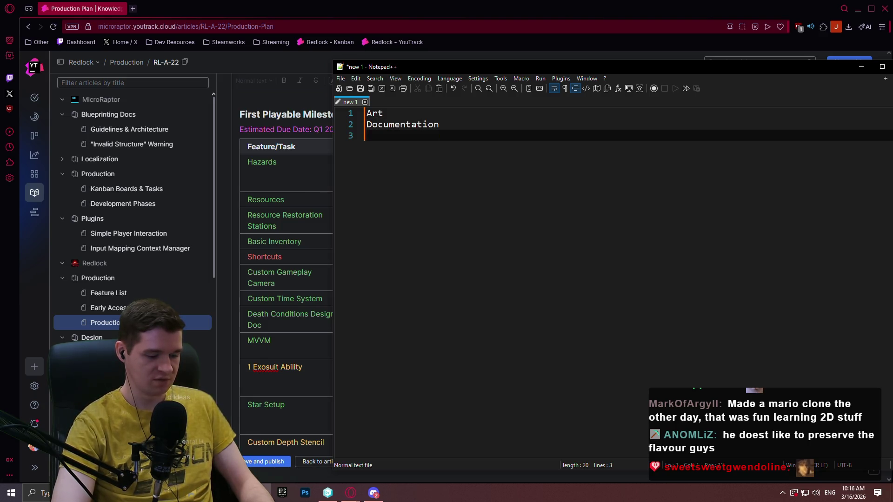
text(Systems)
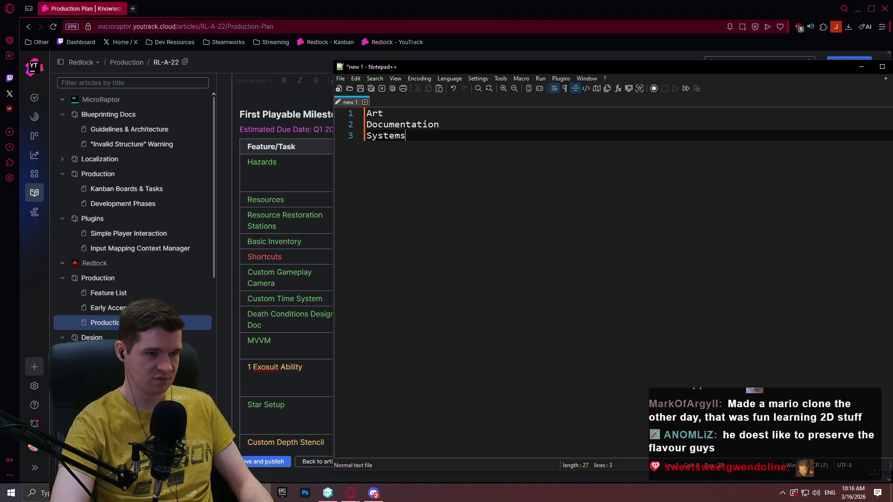
key(Return)
text(UI)
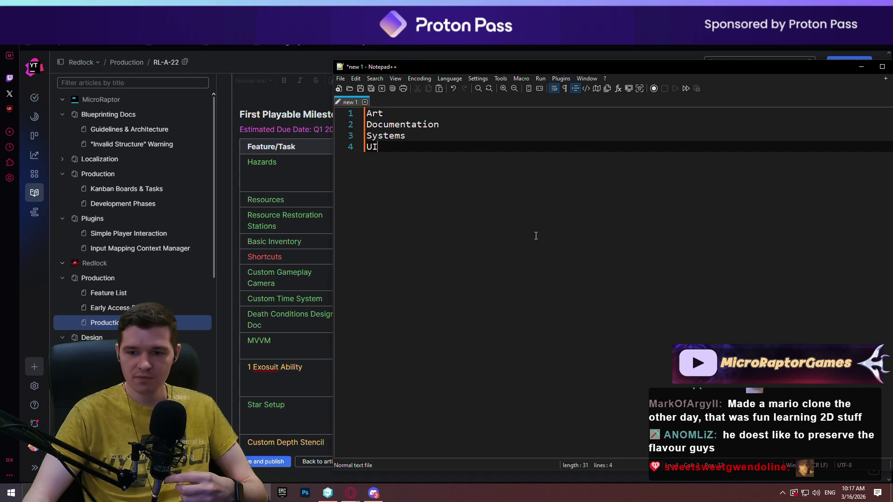
key(Up)
key(Up)
key(Up)
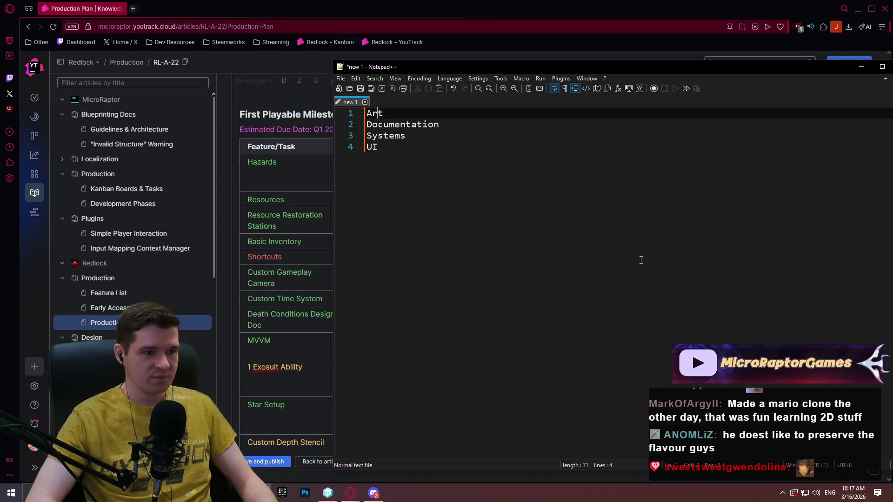
- Add an indented 'Art Direction Moodboard/Bible' task under the Art heading
key(Return)
key(Tab)
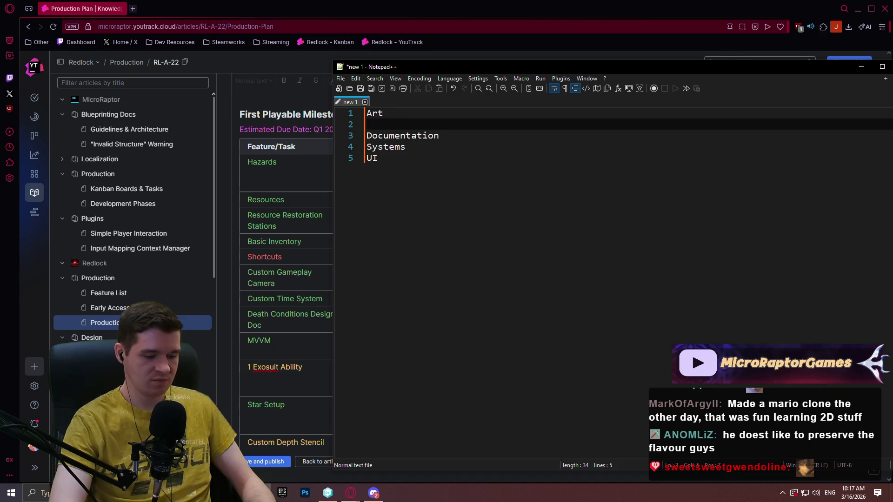
text(Art Dire)
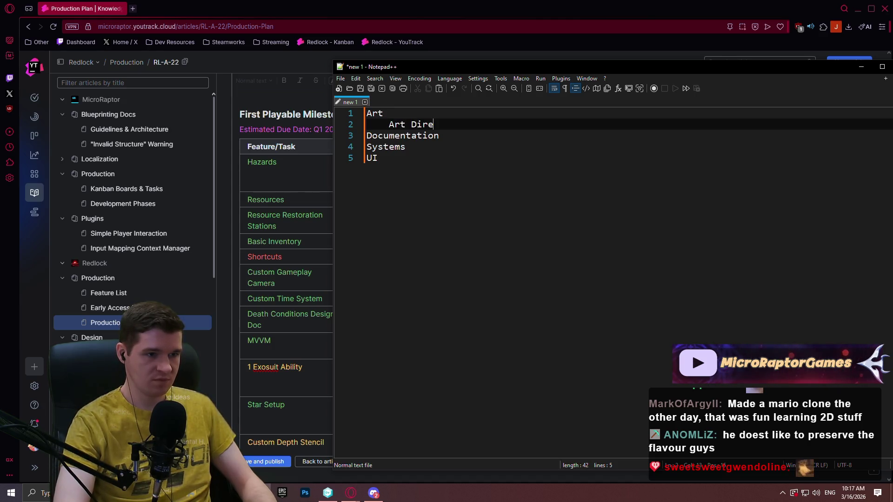
text(ction Moodboard.)
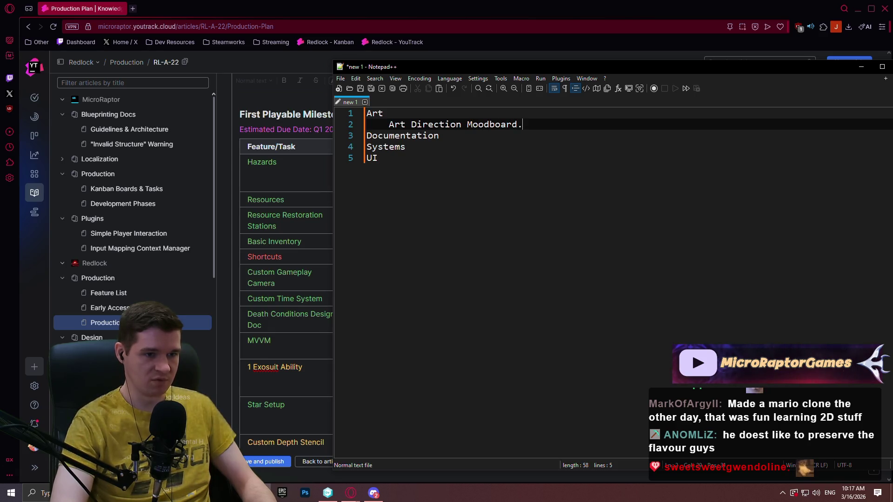
key(BackSpace)
text(/Bible)
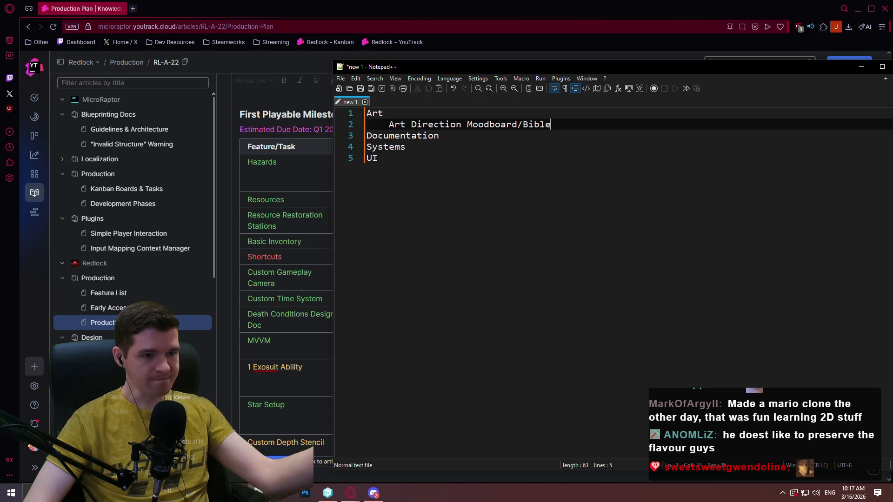
- Add an indented 'Shortcuts Design Doc' task under the Documentation heading
key(Down)
key(Down)
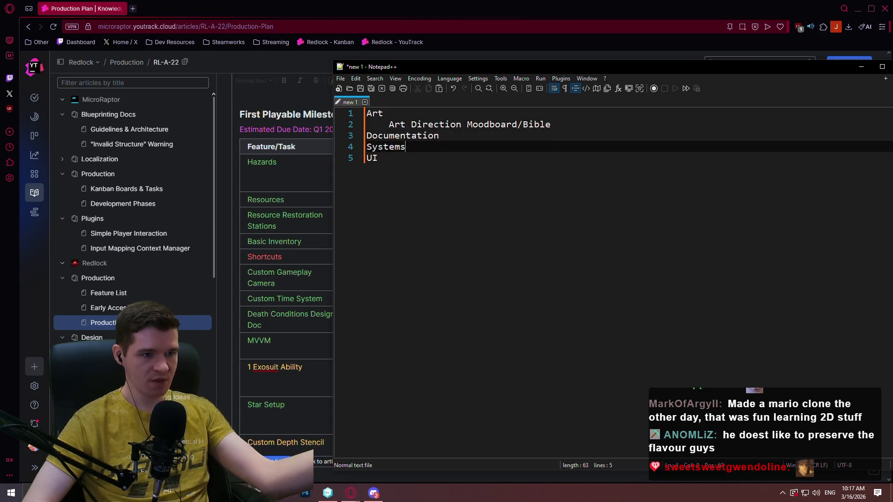
key(Left)
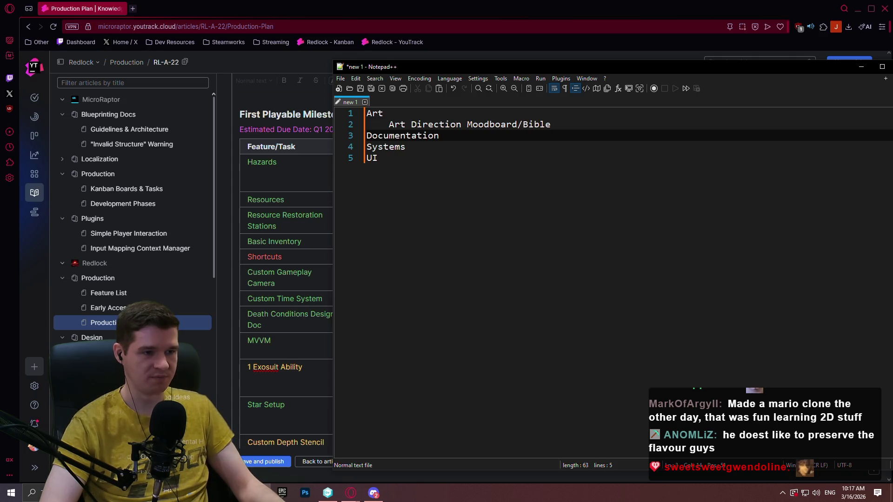
key(Return)
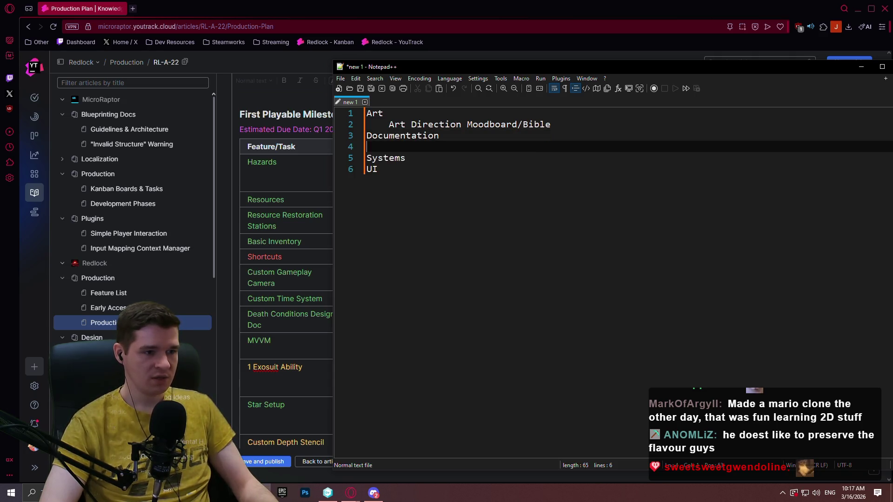
scroll(367, 219, down, 2)
scroll(385, 176, up, 1)
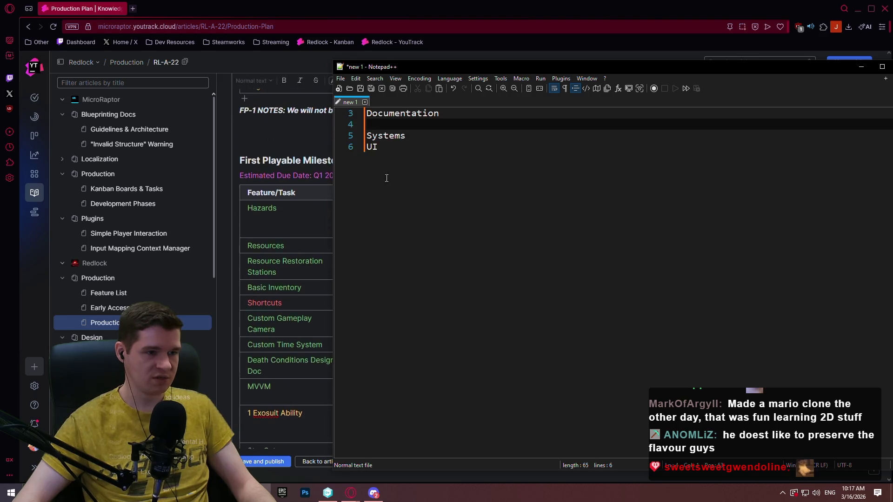
key(Tab)
text(hortc)
key(BackSpace)
key(BackSpace)
text(ts )
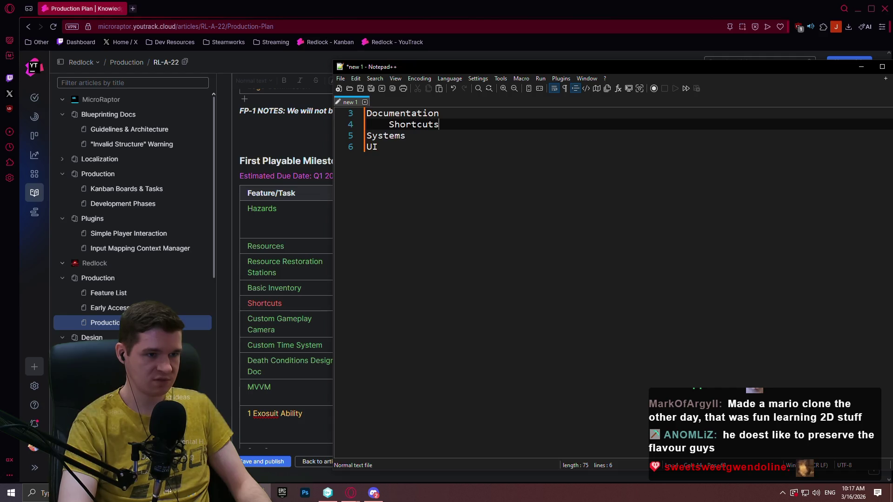
text(Document)
key(BackSpace)
key(BackSpace)
key(BackSpace)
text(esign Doc)
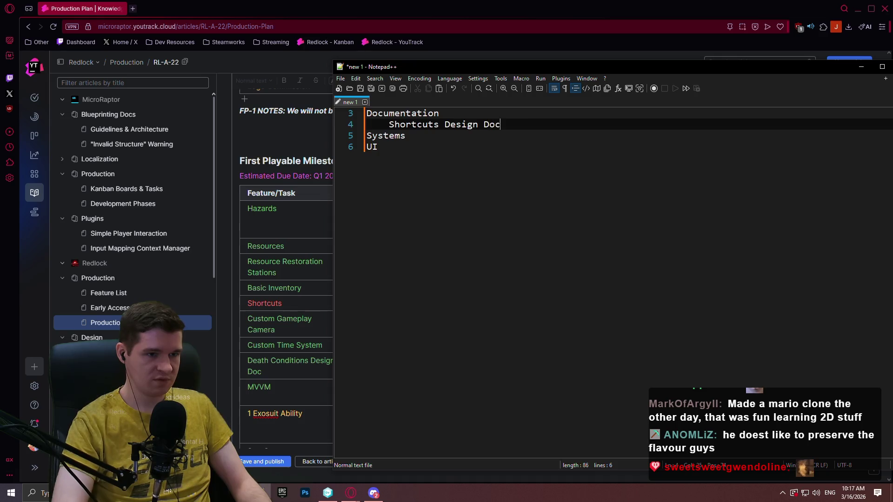
key(Return)
- Scroll back through the outline and place the cursor at the end of the UI heading
scroll(191, 175, down, 4)
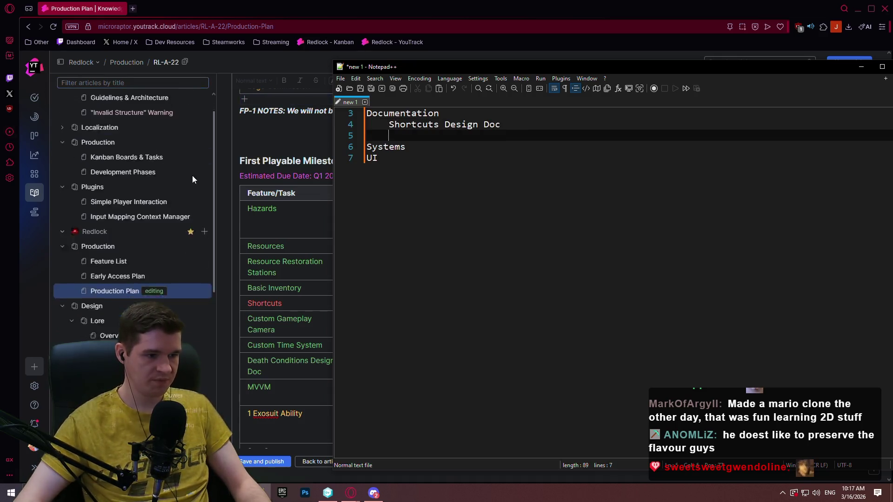
scroll(302, 251, down, 4)
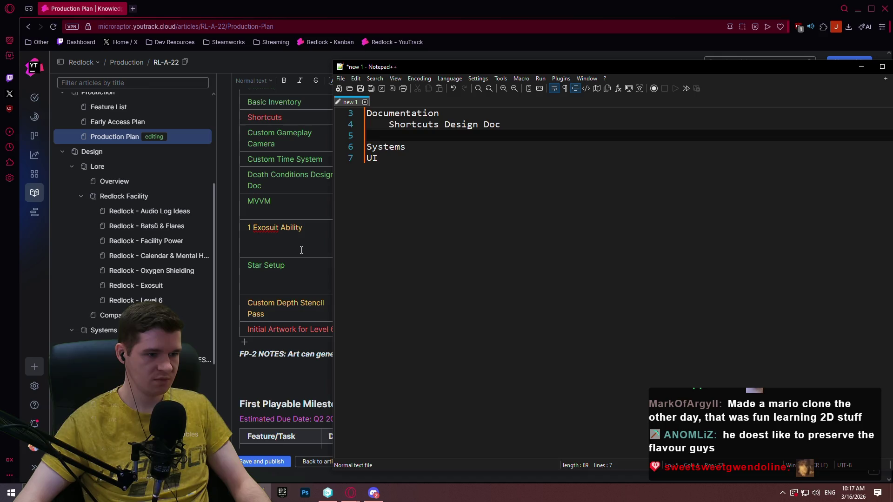
scroll(213, 232, up, 3)
scroll(285, 218, down, 1)
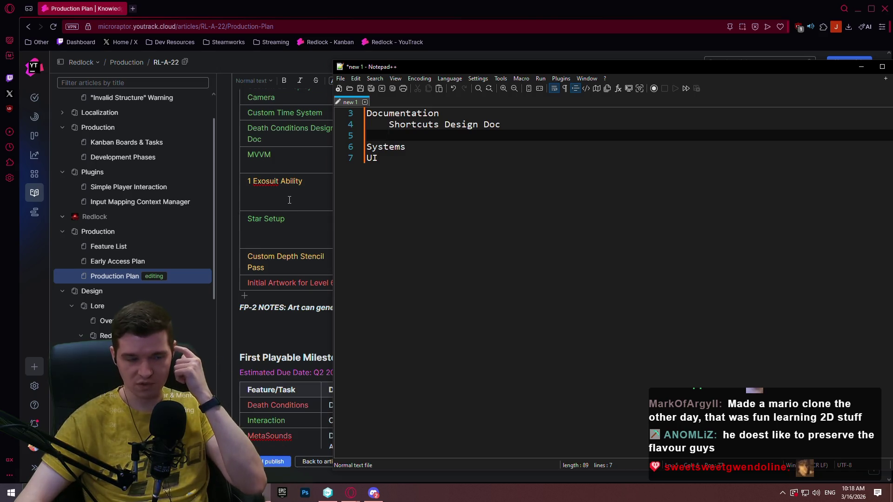
click(376, 113)
scroll(381, 133, up, 1)
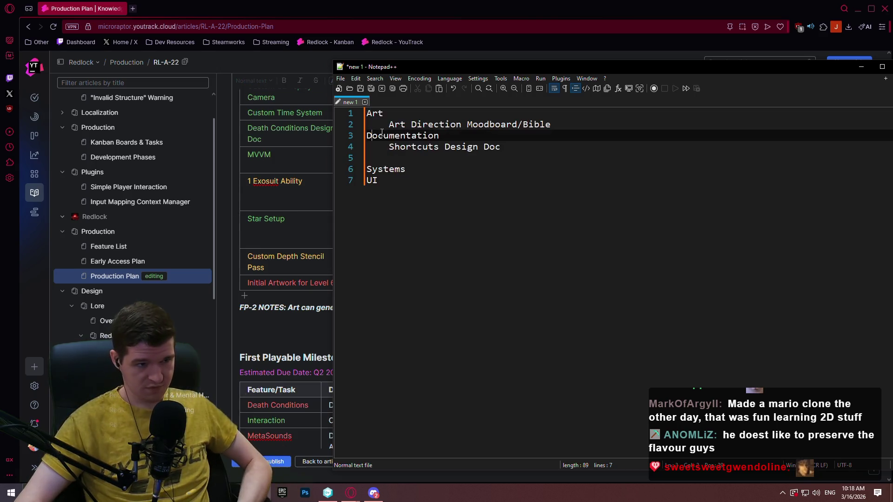
click(417, 196)
- Add a 'Tasks' heading below UI with a 'Room 1' line beneath it
key(Return)
key(Return)
key(Return)
text(Tasks)
key(Return)
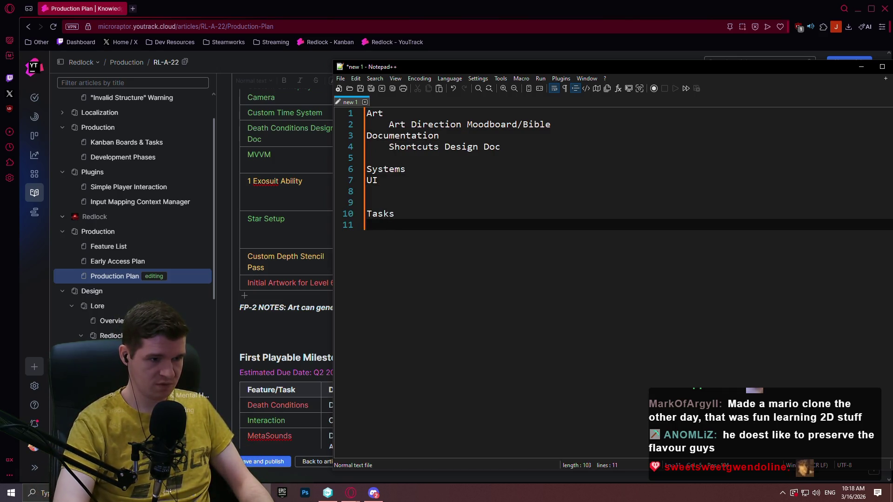
text(Mesh)
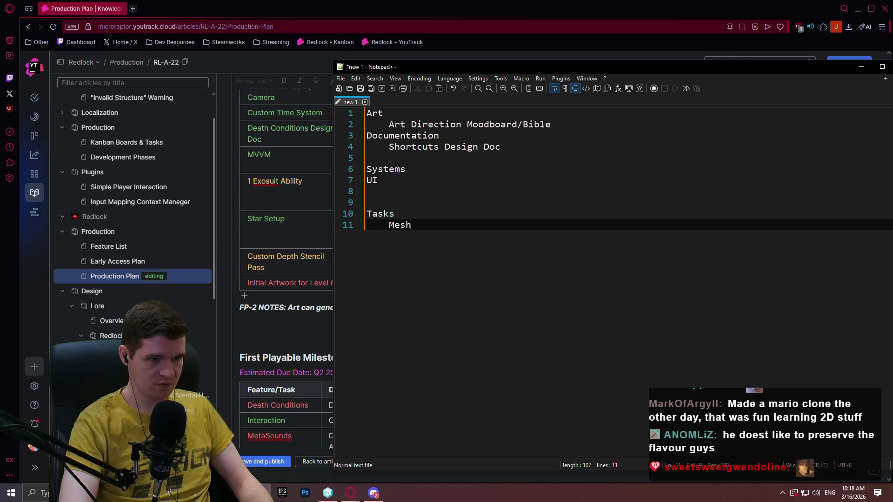
text( Room 1)
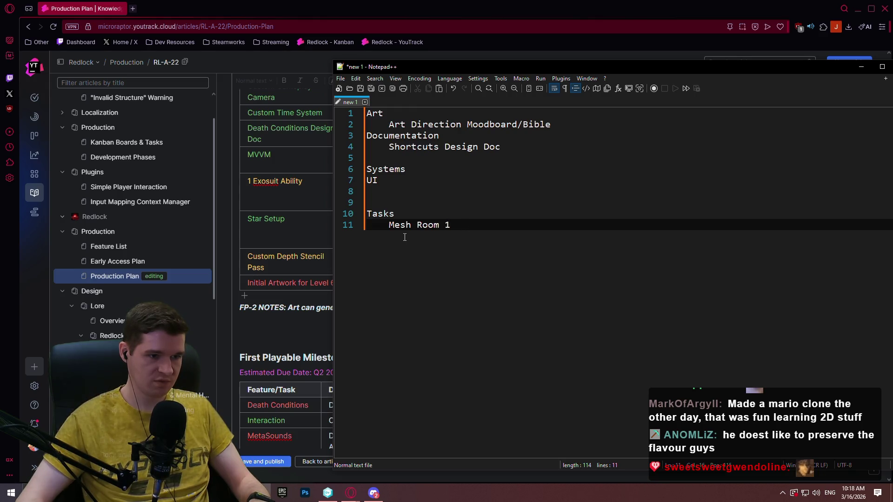
shift+click(391, 228)
text(Room)
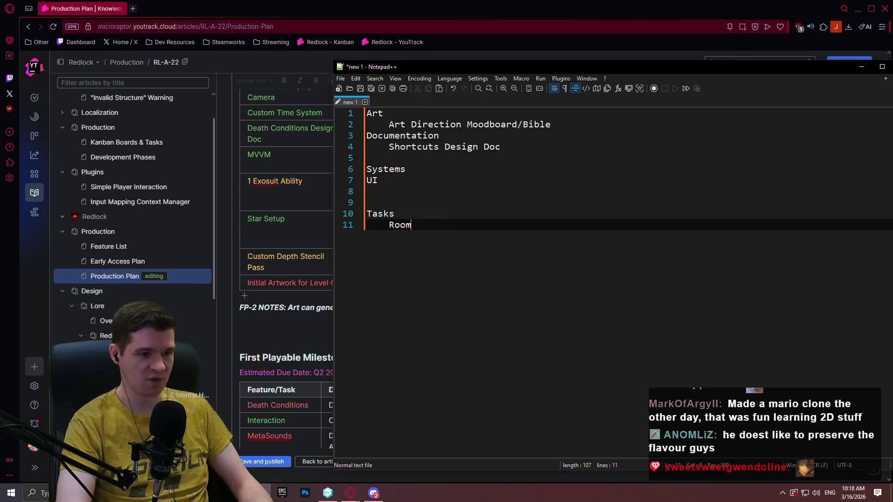
text( 1)
- Duplicate the Room 1 line and renumber the copies to Room 2 and Room 3
shift+click(448, 212)
key(ctrl+c)
key(Right)
key(ctrl+v)
key(ctrl+v)
double_click(420, 236)
text(2)
double_click(419, 247)
text(3)
- Insert an indented 'Level 6' line under Tasks and nest Rooms 1–3 beneath it
click(404, 214)
key(Return)
key(Tab)
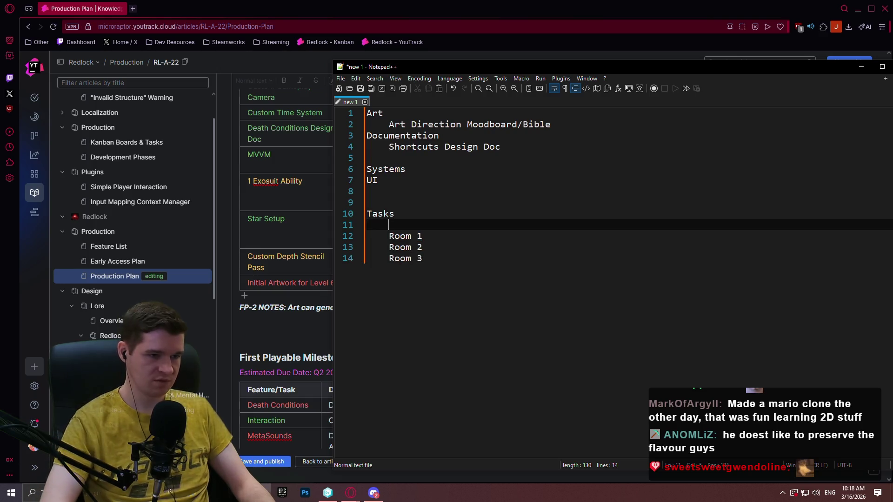
text(Level 6)
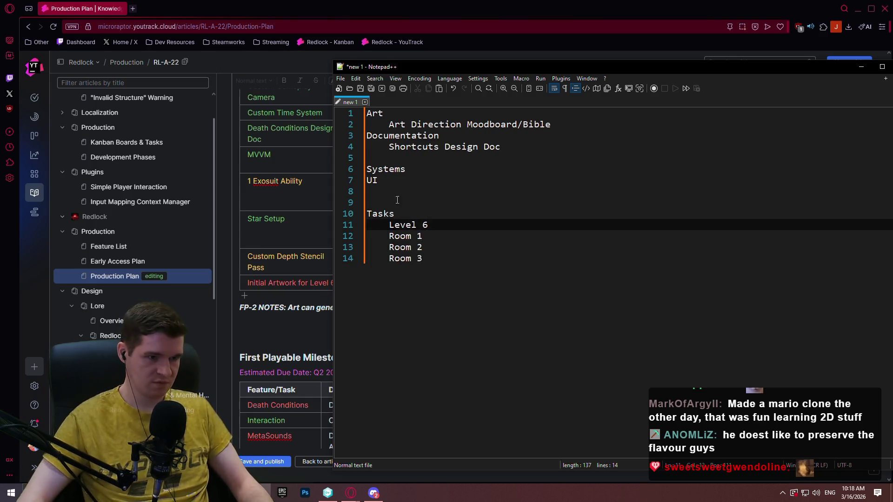
click(391, 236)
key(Tab)
click(390, 247)
key(Tab)
click(389, 258)
key(Tab)
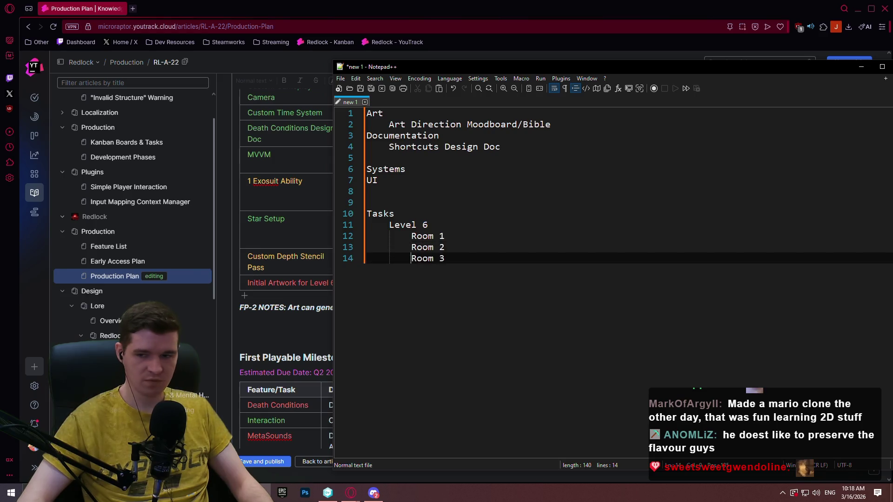
key(alt+Tab)
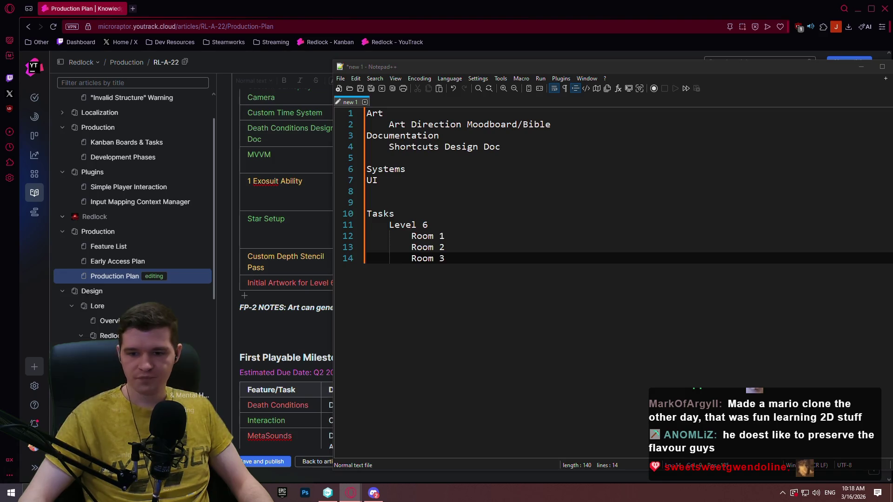
- List Meshing Pass, Materials Pass and Lighting Pass under Room 1
click(497, 246)
click(492, 241)
key(Return)
text(<)
text(Meshin)
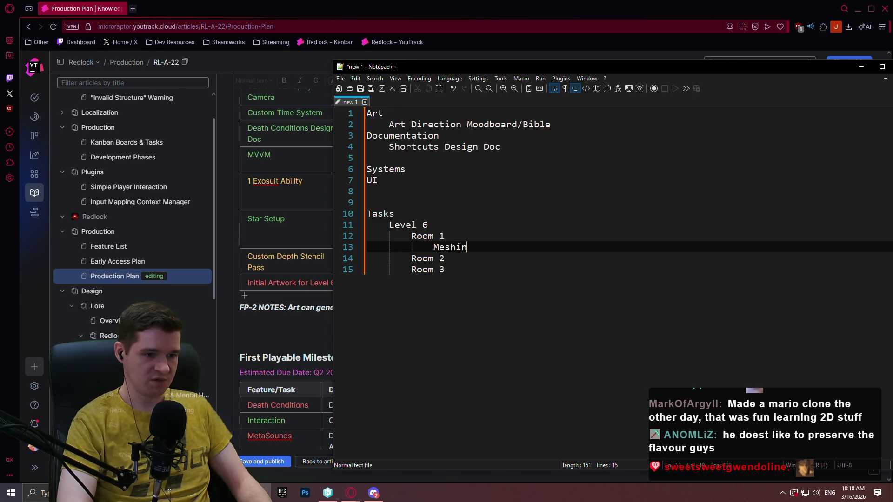
text(ass)
key(Return)
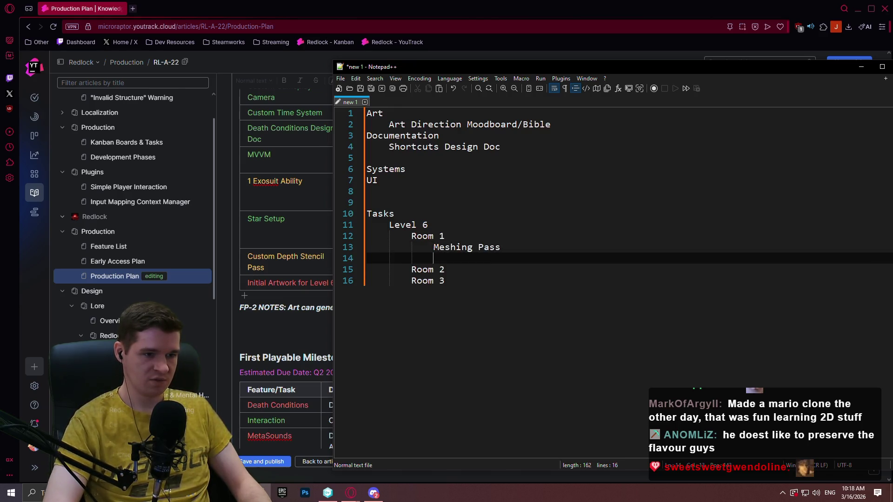
text(Materials Pass)
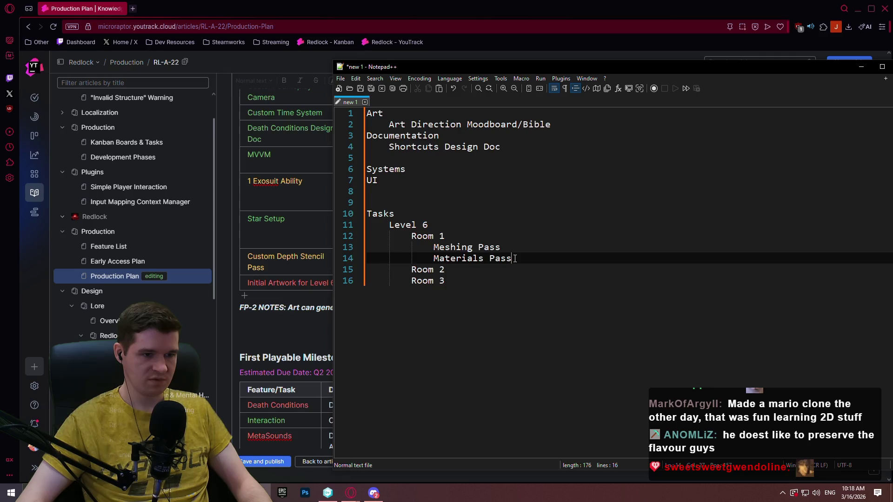
key(Return)
text(Lighting Pass)
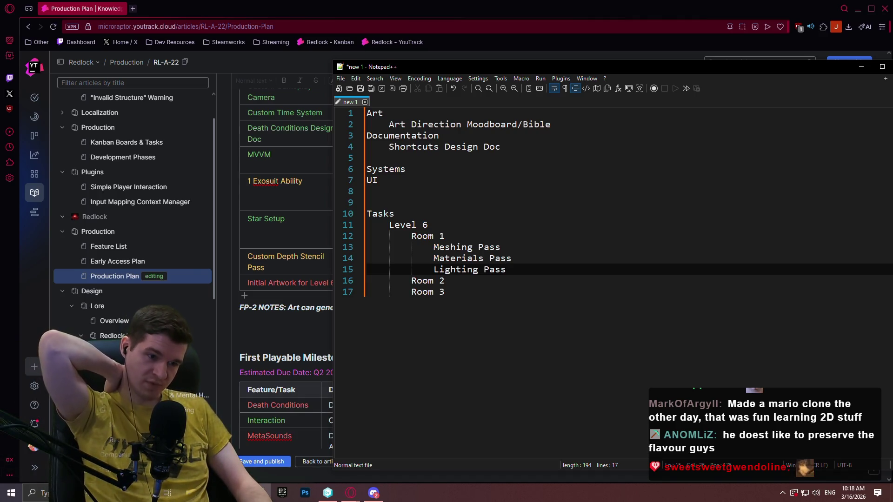
- Insert 'Playtest Pass #1' after Meshing Pass and a 'Playtest Pass #2' after Lighting Pass
key(Up)
key(Up)
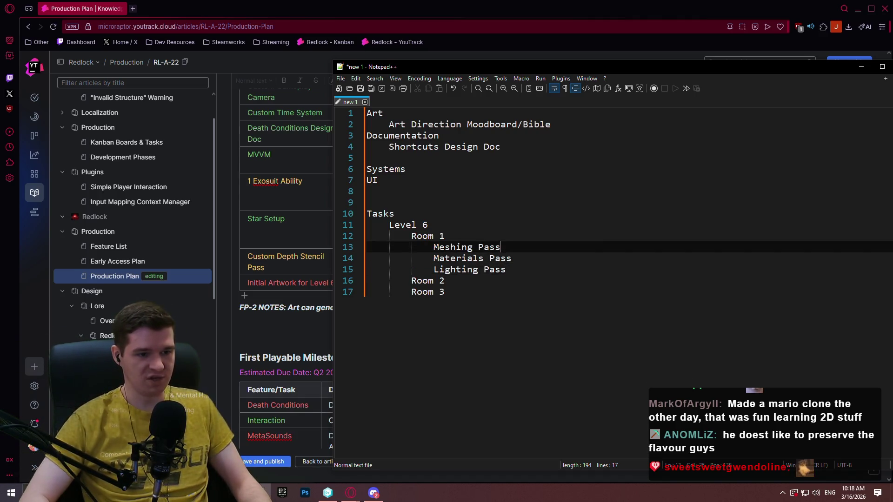
key(Return)
text(Playtest Pass)
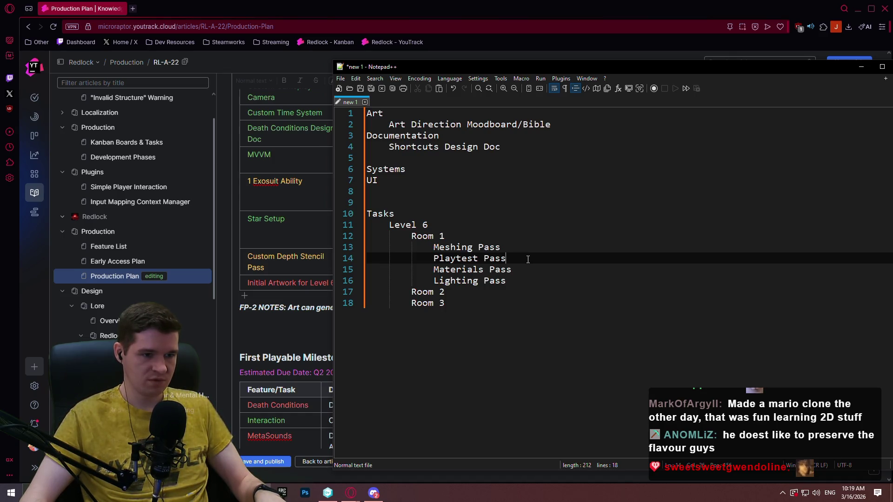
drag(528, 259, 528, 250)
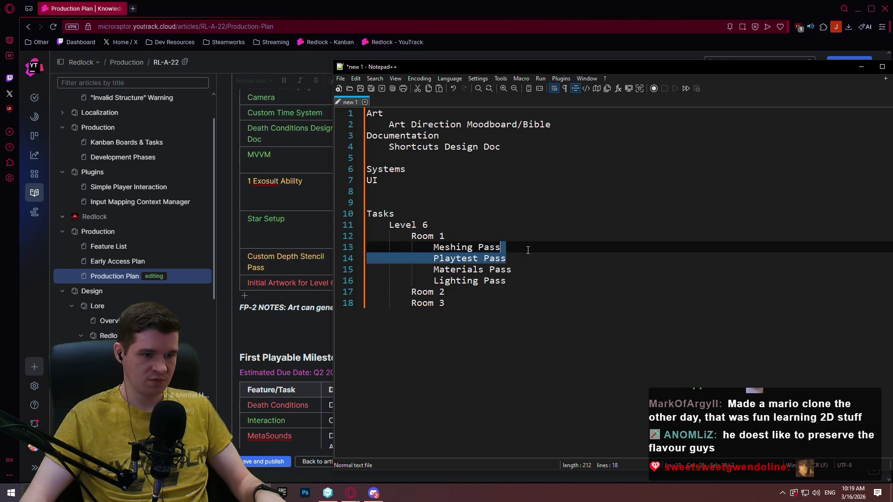
click(521, 257)
text(#1)
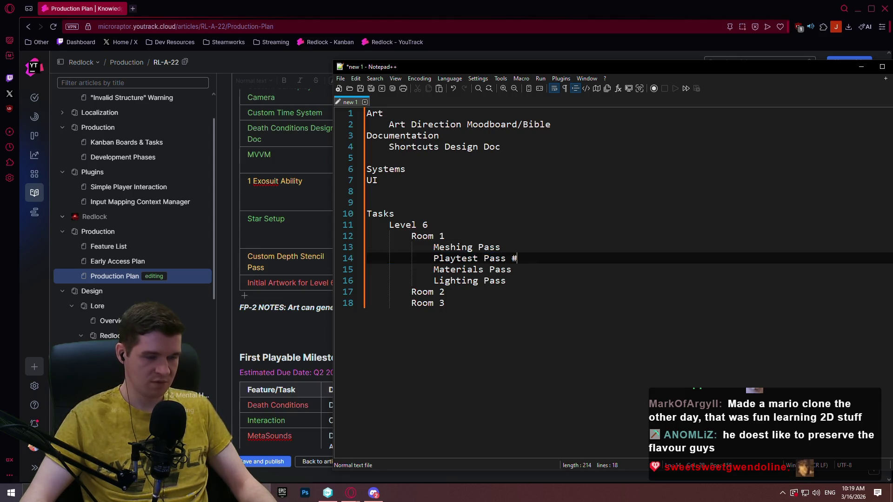
drag(533, 256, 530, 237)
click(530, 256)
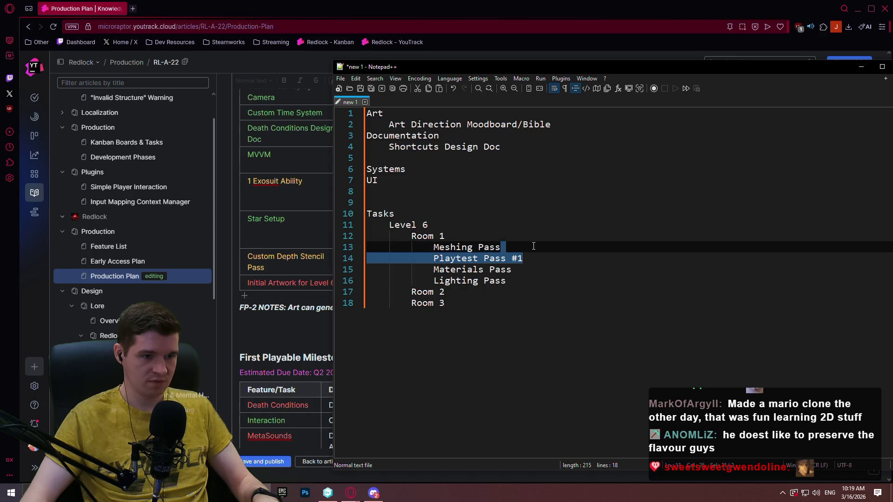
click(531, 279)
key(ctrl+v)
key(BackSpace)
text(2)
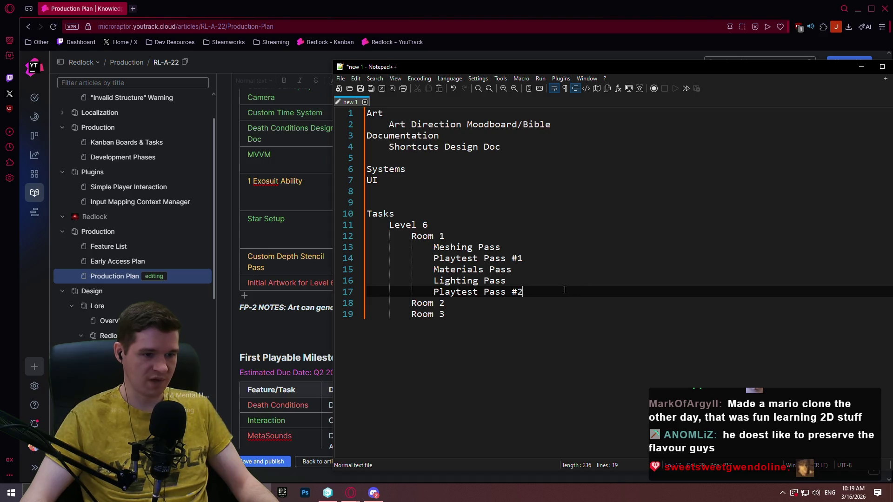
- Add 'Cluttering Pass' below Materials Pass
mouse_move(543, 289)
mouse_down()
mouse_move(539, 236)
mouse_move(539, 247)
mouse_up()
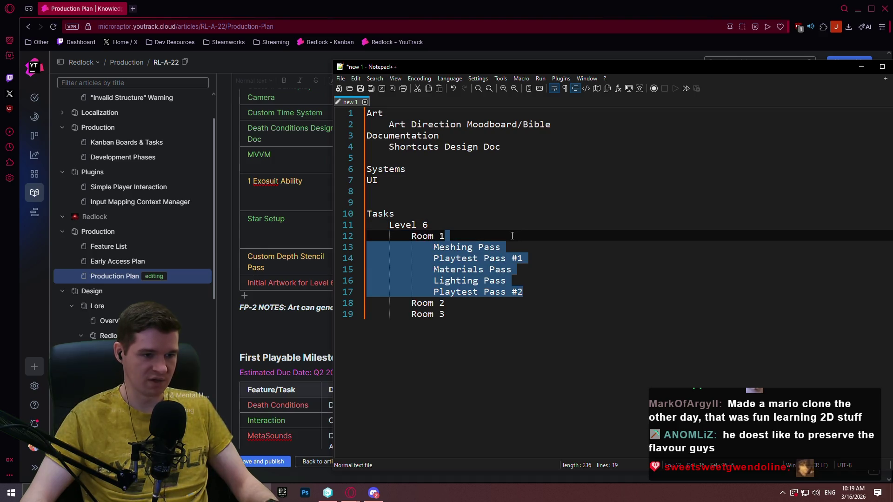
click(538, 256)
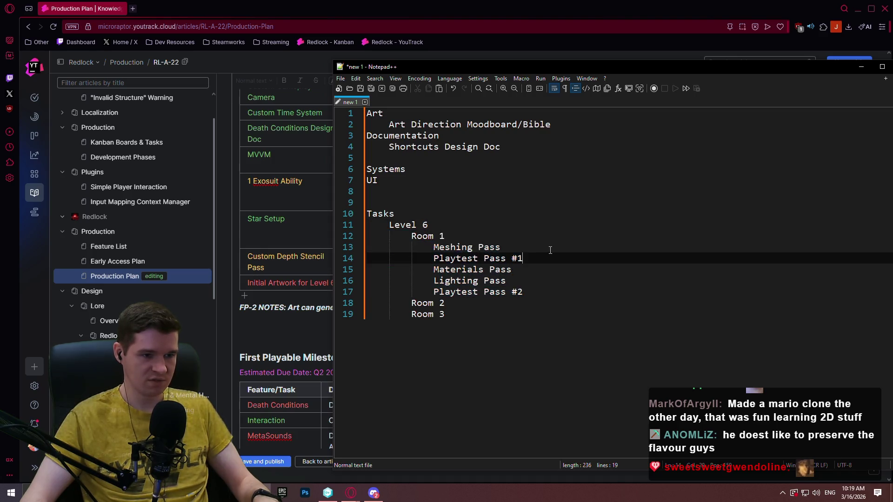
click(545, 273)
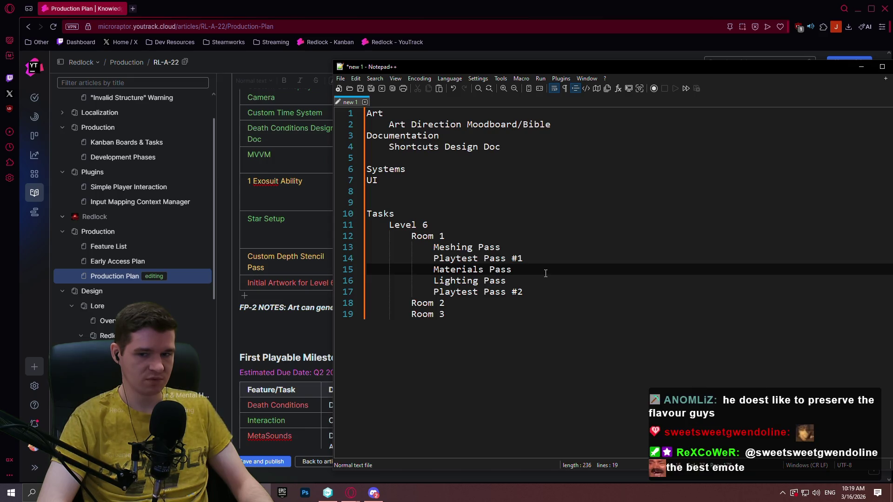
key(Return)
text(Clu)
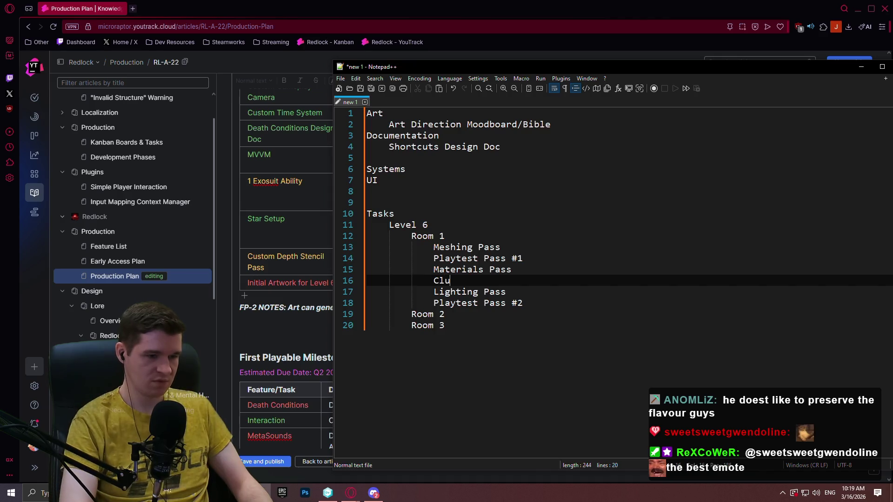
text(ttering Pass)
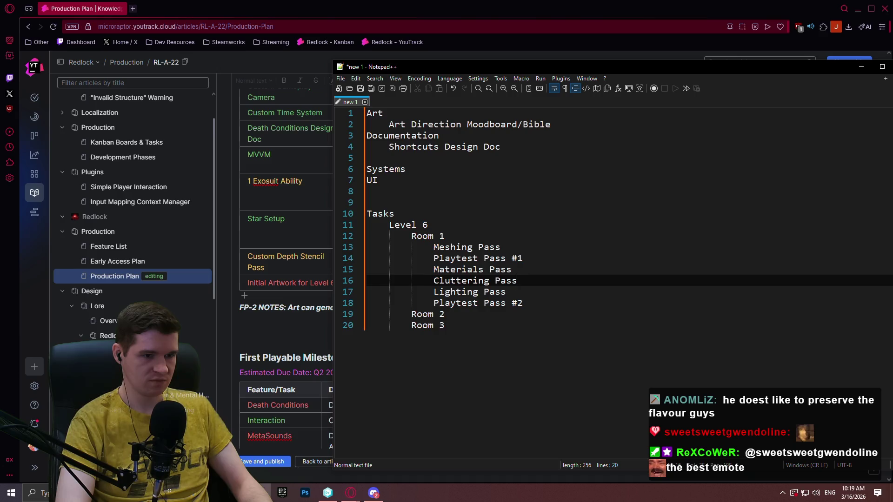
- Paste 'Playtest Pass #2' after Cluttering Pass and renumber the final playtest to #3
drag(544, 258, 545, 247)
key(ctrl+c)
click(523, 281)
key(ctrl+v)
key(BackSpace)
text(2)
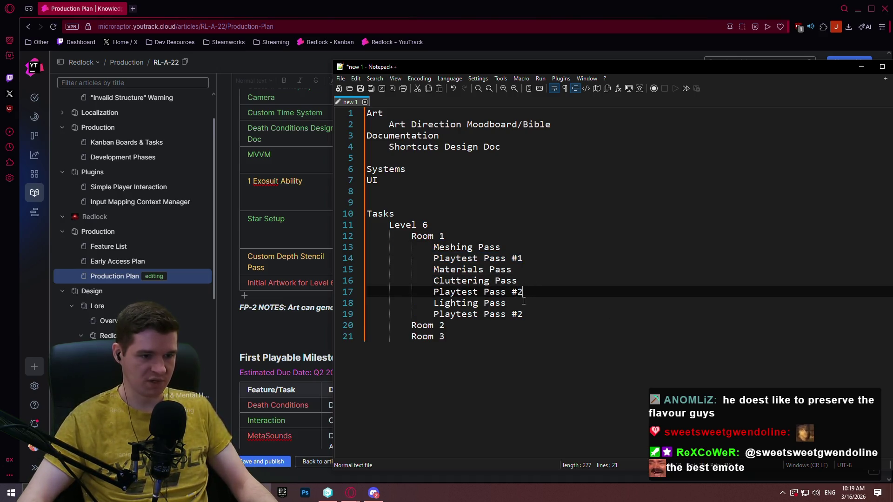
click(526, 314)
key(BackSpace)
key(BackSpace)
text(3)
text(#)
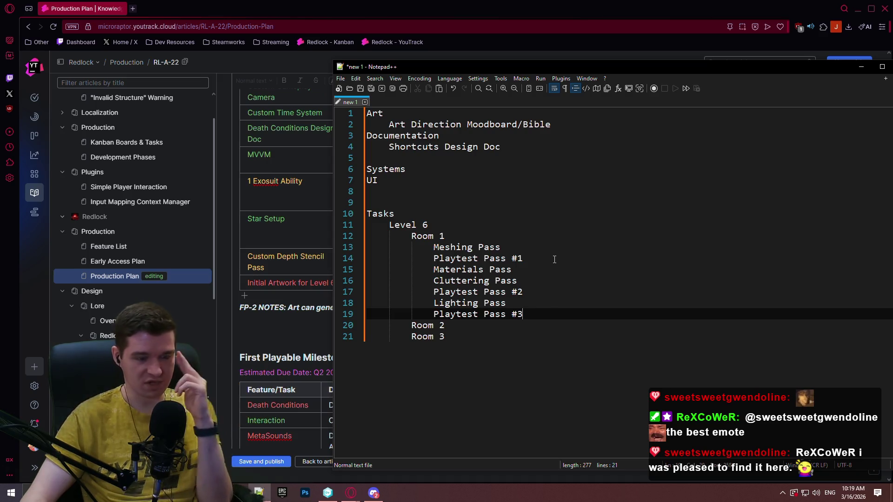
key(Up)
key(Up)
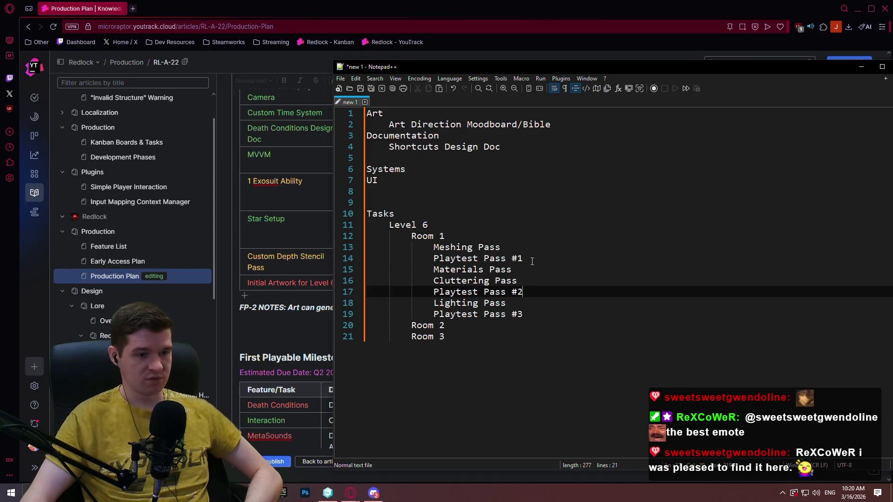
- Copy Room 1's seven pass lines and paste them under Room 2 and Room 3
drag(530, 314, 525, 239)
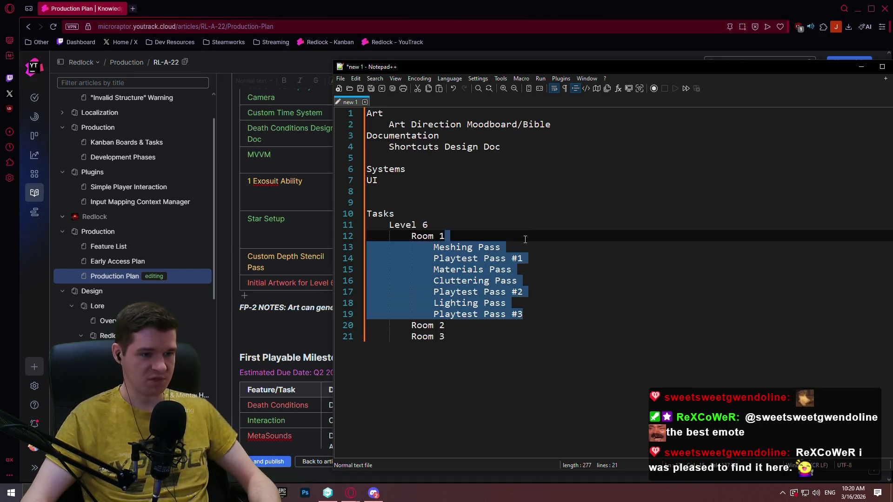
mouse_move(542, 313)
mouse_down()
mouse_move(368, 245)
mouse_move(411, 235)
mouse_up()
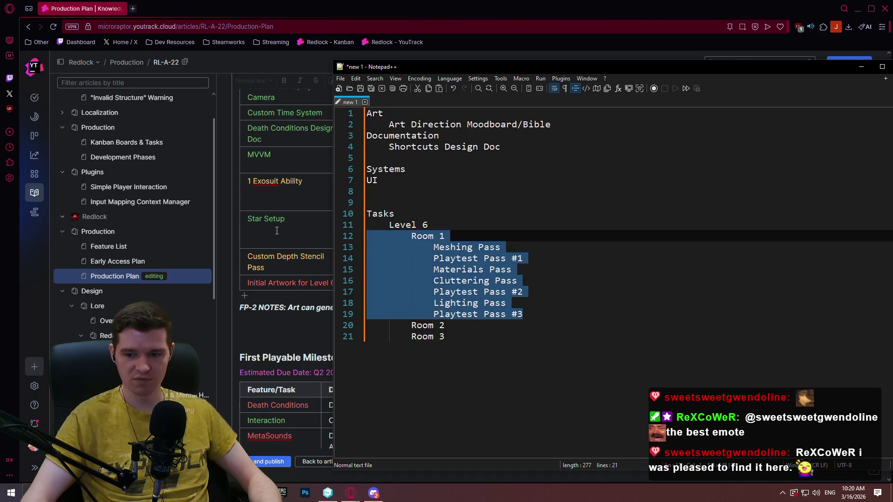
key(shift+Down)
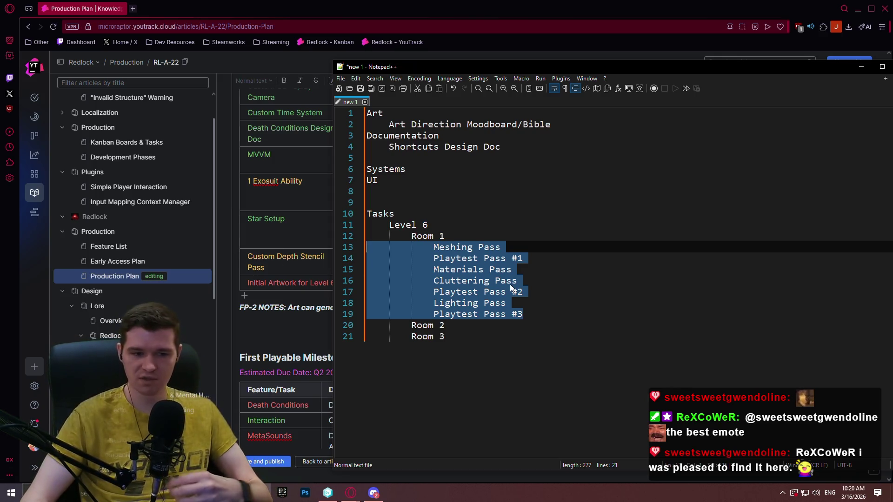
click(527, 321)
mouse_move(553, 314)
mouse_down()
mouse_move(554, 251)
mouse_move(531, 239)
mouse_up()
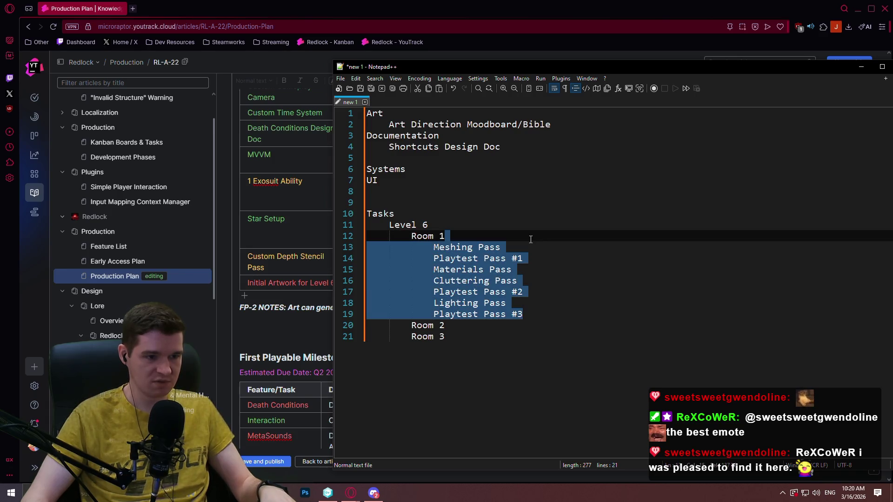
click(452, 323)
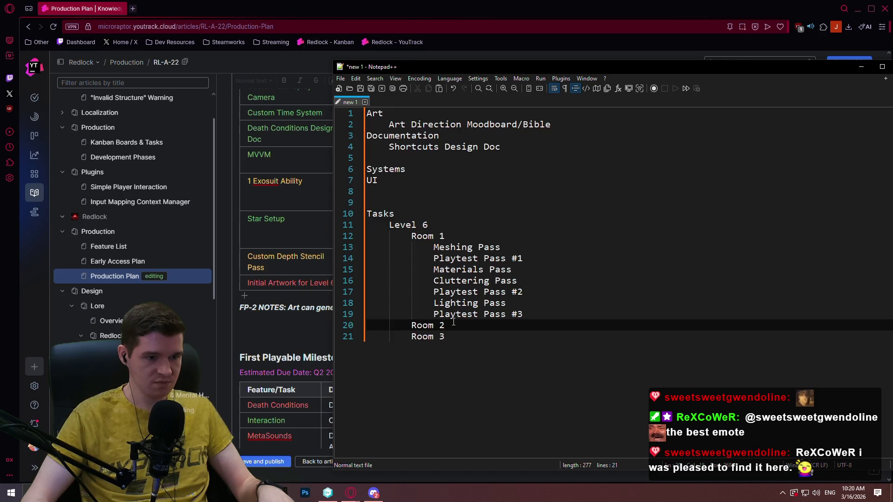
key(ctrl+v)
key(ctrl+End)
key(ctrl+v)
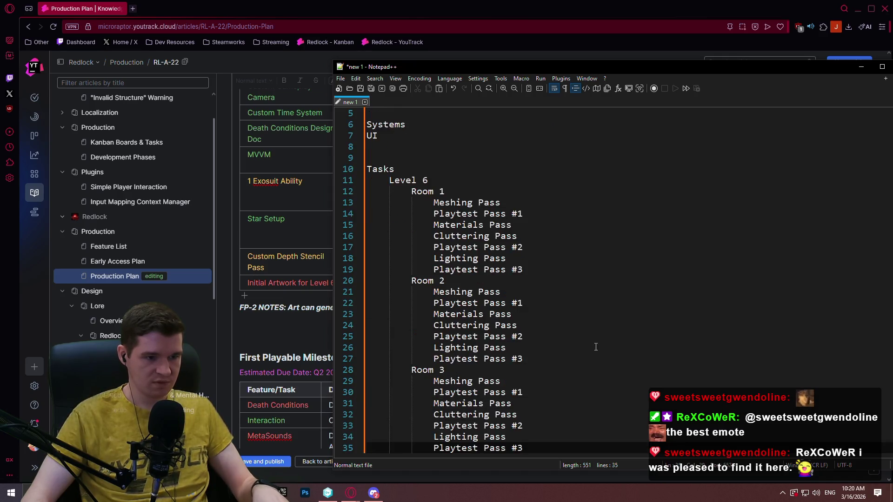
- Scroll back up the outline to the UI category line
scroll(567, 307, up, 3)
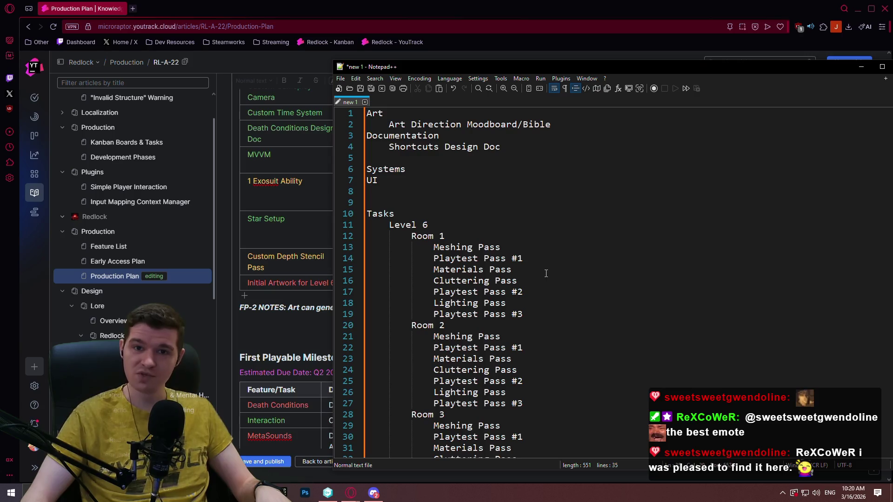
click(543, 259)
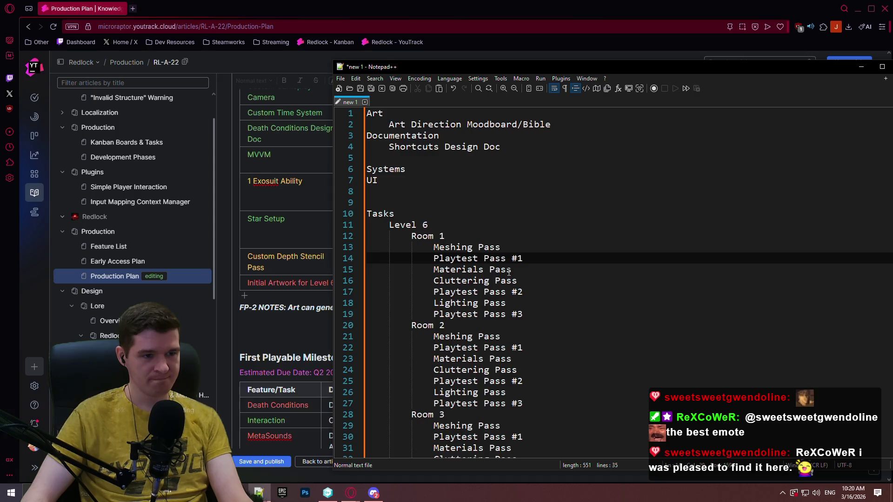
click(473, 190)
click(370, 181)
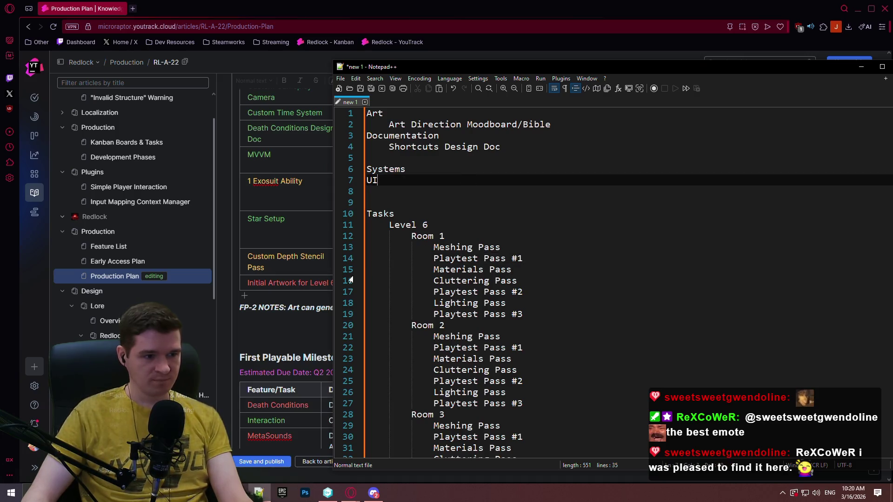
- Reposition the Notepad++ window to compare the outline with the YouTrack plan table
drag(467, 72, 352, 341)
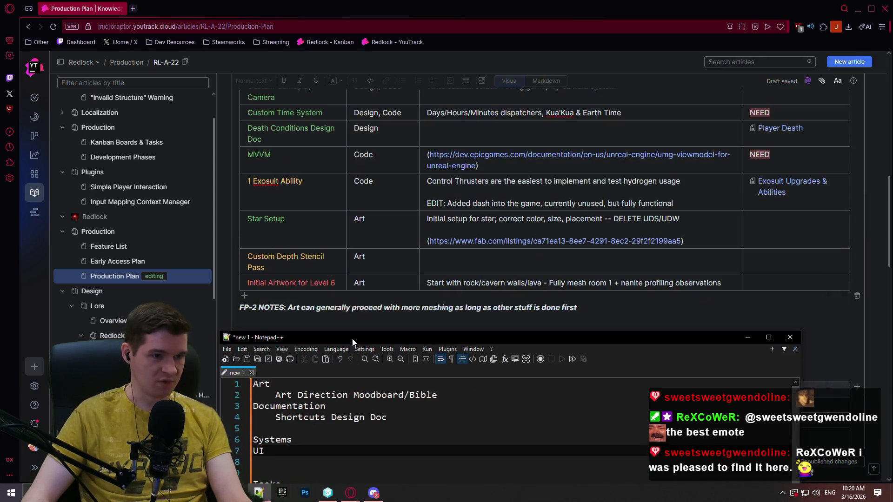
click(351, 326)
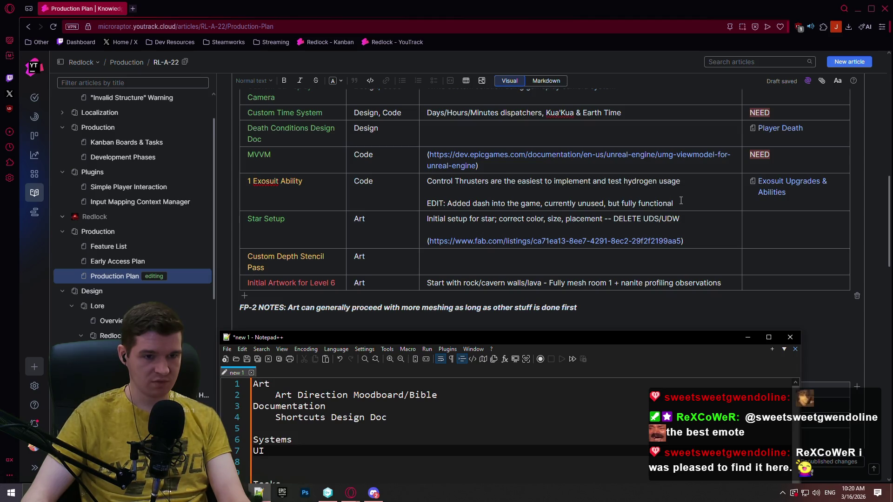
click(586, 342)
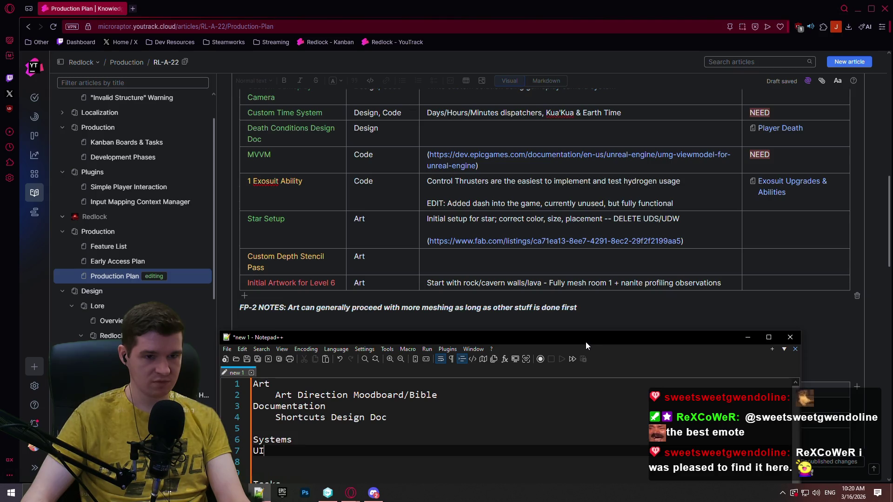
mouse_move(585, 341)
mouse_down()
mouse_move(604, 74)
mouse_move(624, 62)
mouse_up()
scroll(584, 229, down, 4)
scroll(576, 215, up, 4)
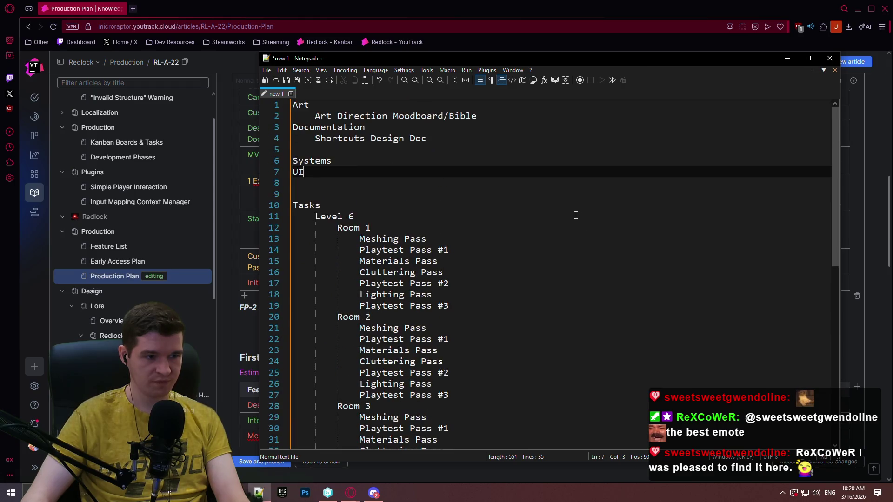
- Nest a 'Locker Room' task under Systems, then bring up the Unity DevOps Branch Explorer
click(412, 161)
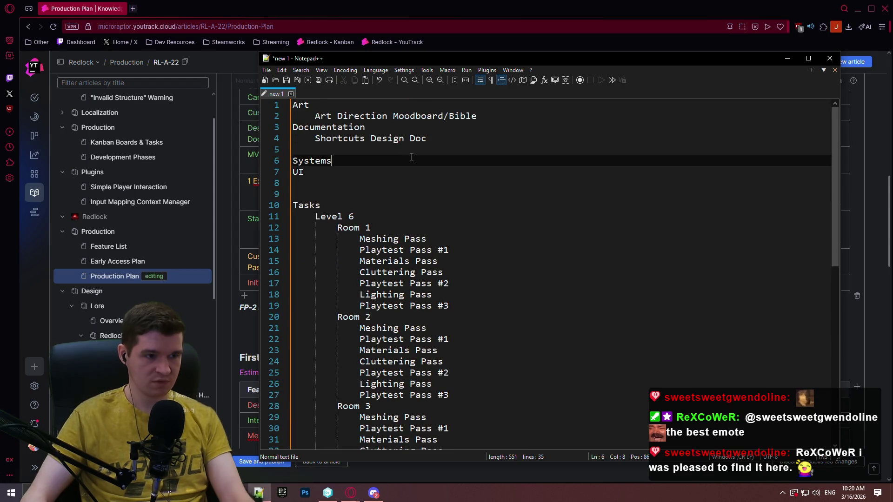
key(Return)
key(Tab)
text(Locker Room)
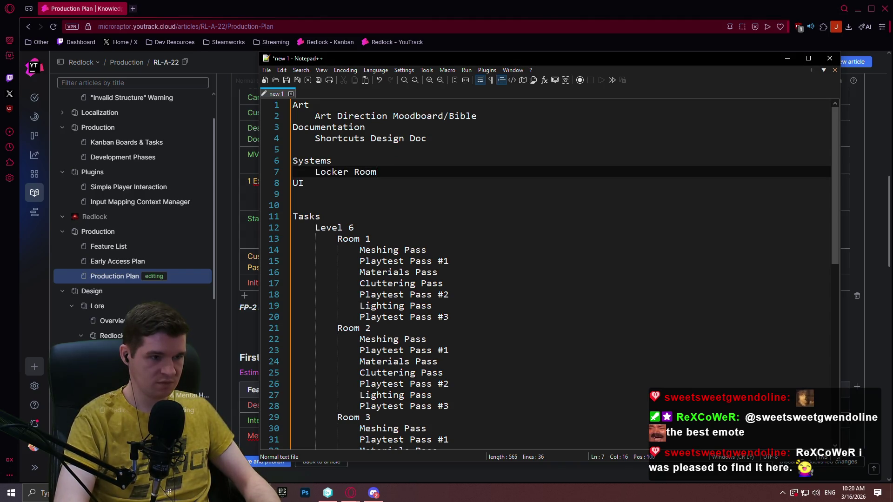
key(alt+Tab)
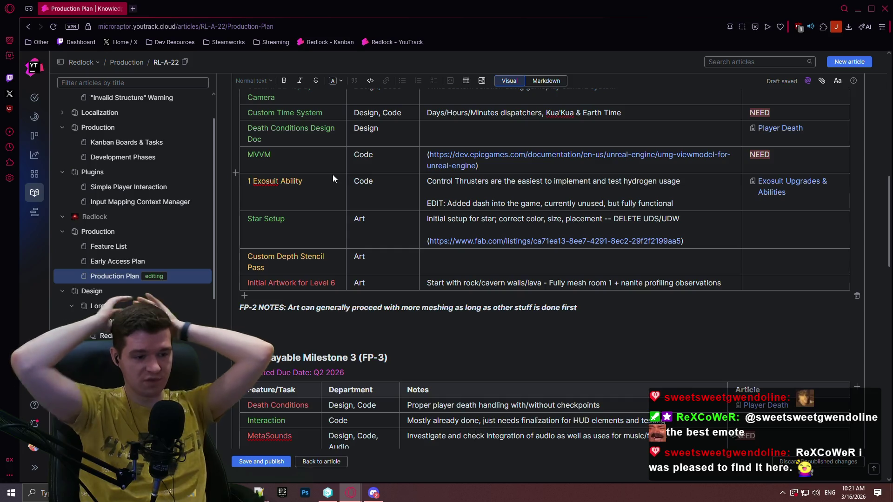
click(328, 492)
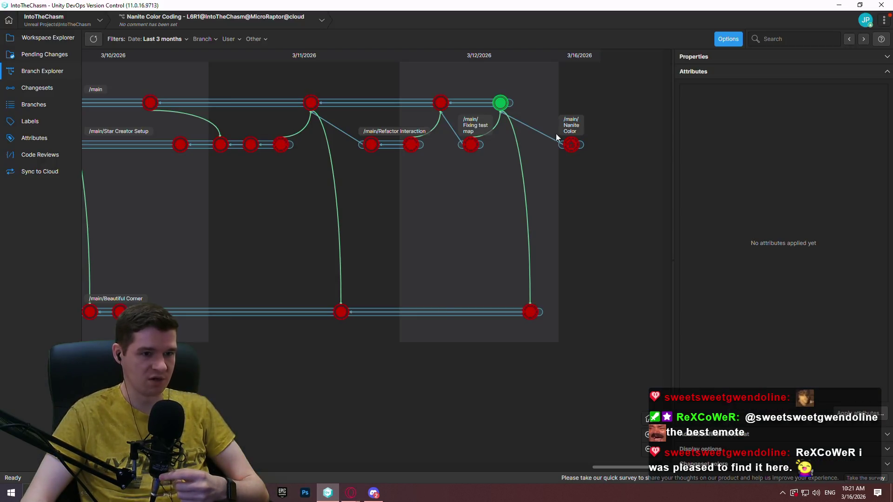
- Switch the workspace to the latest /main changeset (186) and show the Workspace Explorer
right_click(498, 103)
click(526, 176)
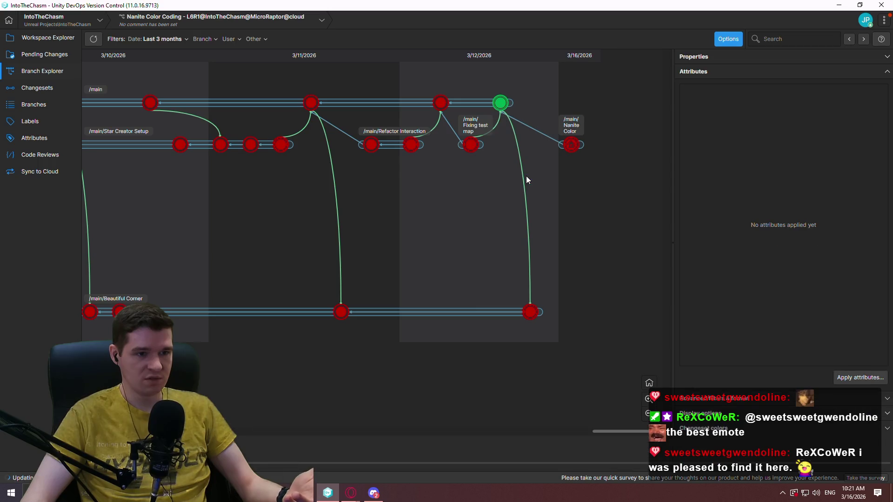
click(36, 38)
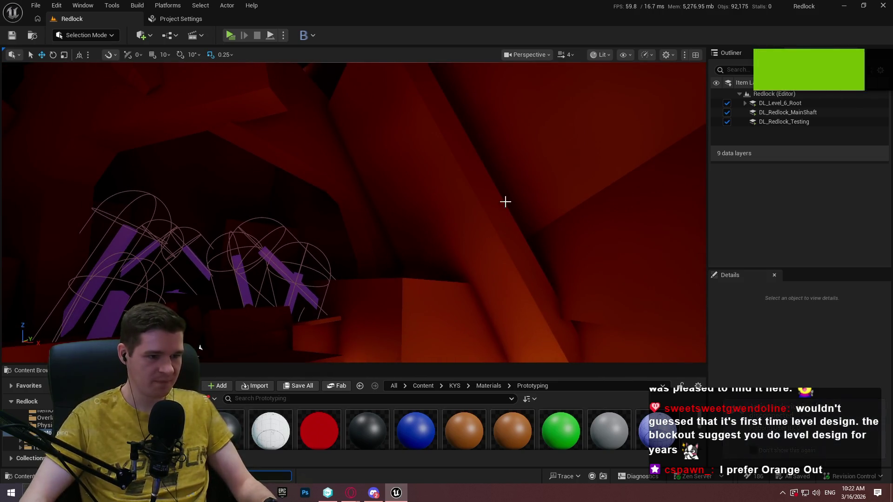
- Pull back to see the whole Level 6 room, go full-screen, and turn toward the pillars
scroll(504, 200, up, 2)
scroll(354, 212, up, 2)
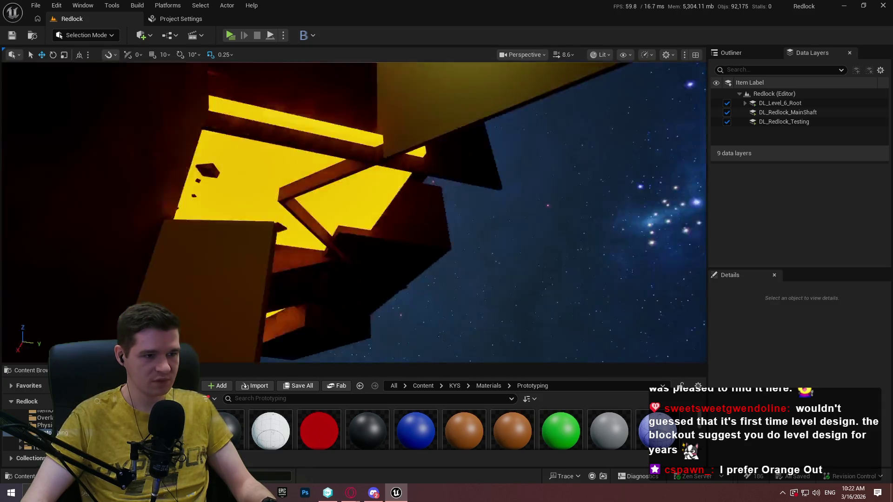
key(s)
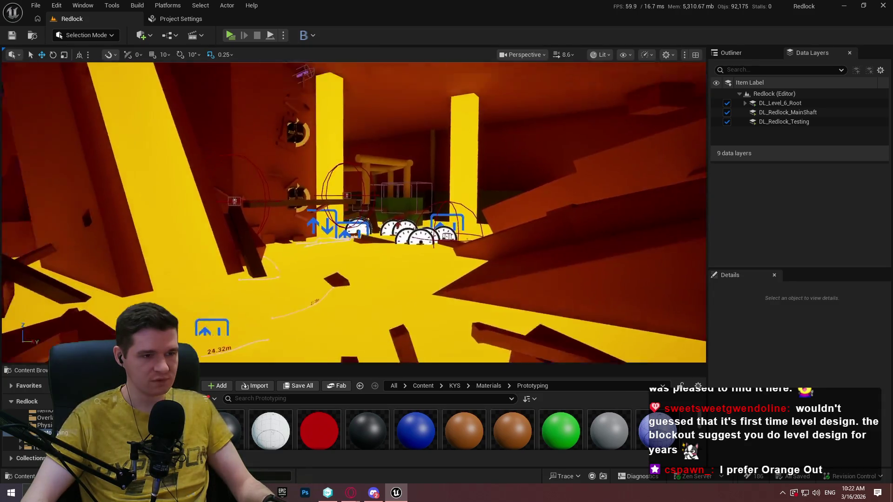
key(F11)
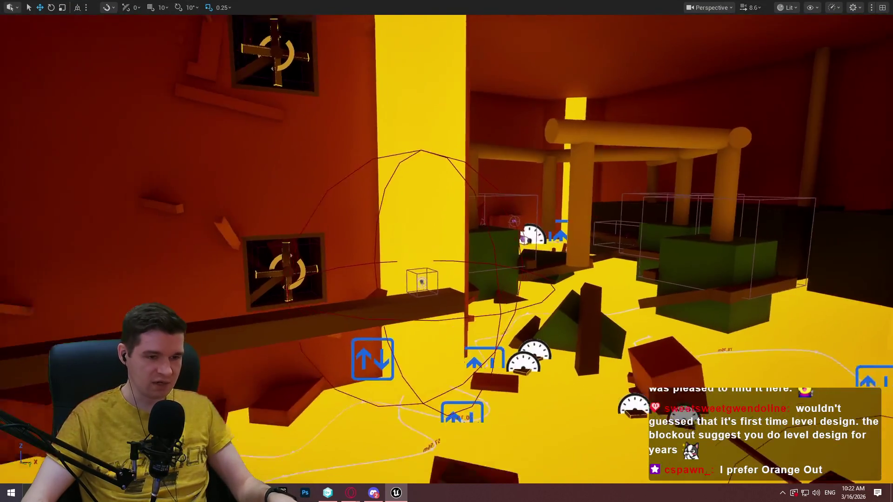
mouse_move(446, 251)
mouse_down()
mouse_move(534, 242)
mouse_move(460, 254)
mouse_move(479, 259)
mouse_move(485, 213)
mouse_move(465, 242)
mouse_move(474, 196)
mouse_move(493, 200)
mouse_move(451, 242)
mouse_move(463, 228)
mouse_move(396, 447)
mouse_move(400, 419)
mouse_move(423, 386)
mouse_up()
scroll(447, 251, down, 2)
scroll(465, 242, up, 2)
scroll(493, 200, up, 2)
scroll(456, 242, down, 1)
scroll(400, 418, down, 1)
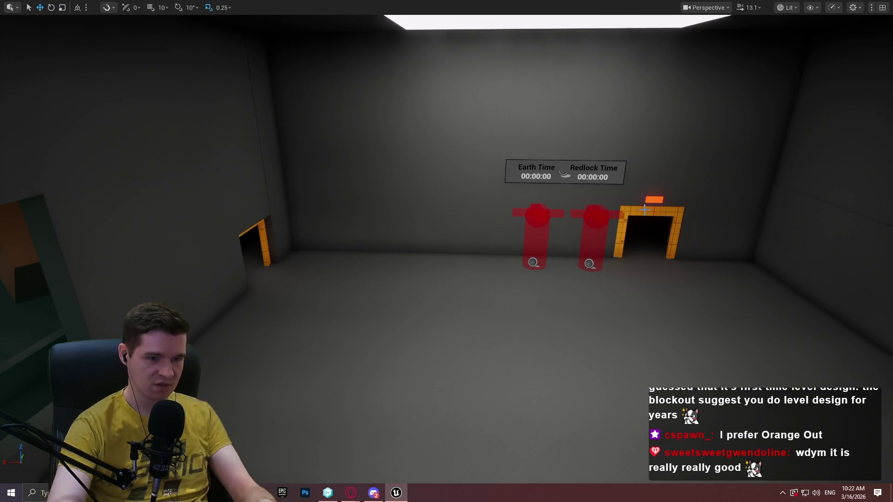
- Fly to a wall edge and survey the Monitoring and Oxygen area before switching to Fab
drag(636, 217, 635, 216)
scroll(635, 217, down, 2)
scroll(635, 217, down, 2)
scroll(635, 217, down, 2)
scroll(533, 348, down, 2)
drag(533, 348, 533, 348)
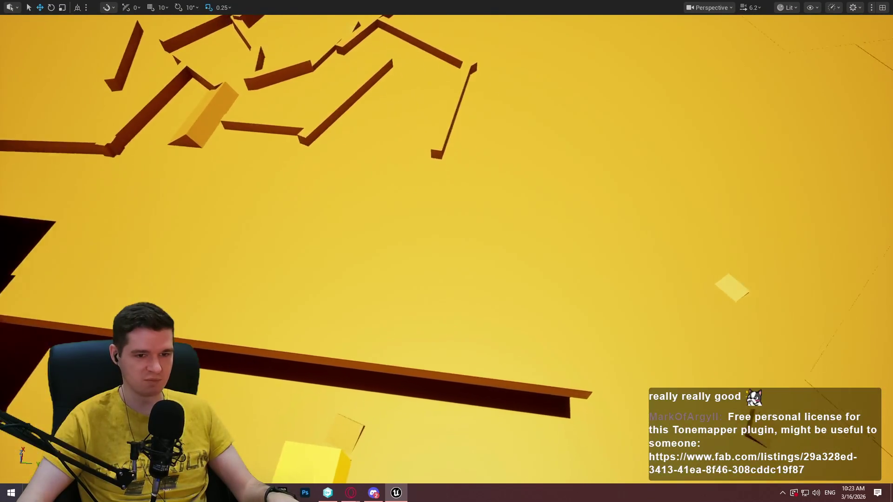
scroll(446, 251, down, 2)
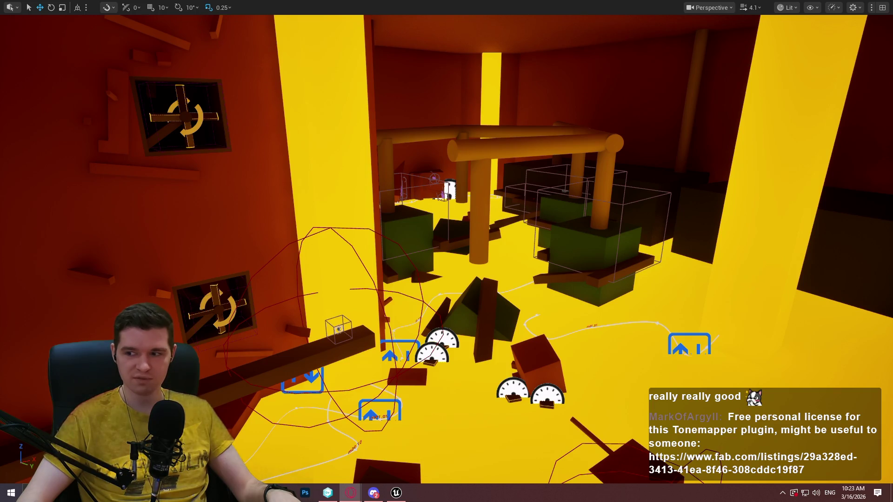
click(351, 493)
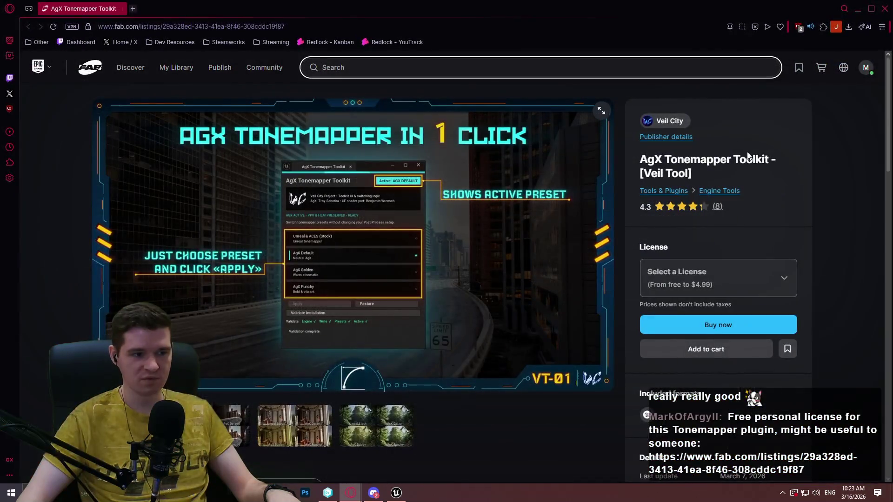
- Browse the four-way, interior statue and forest tonemapper comparison images
click(230, 425)
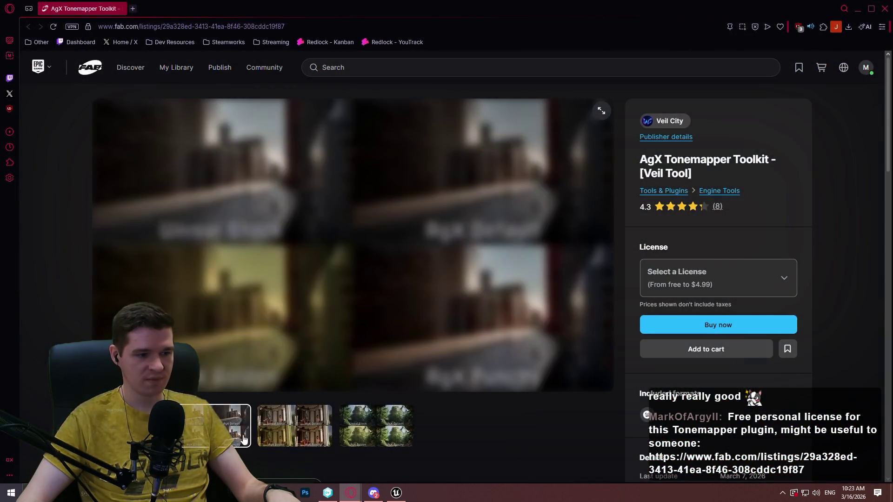
click(294, 439)
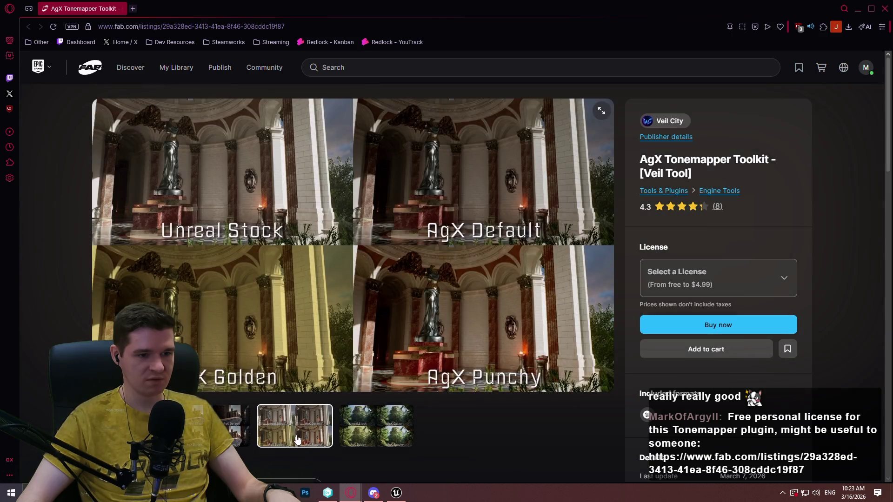
click(376, 425)
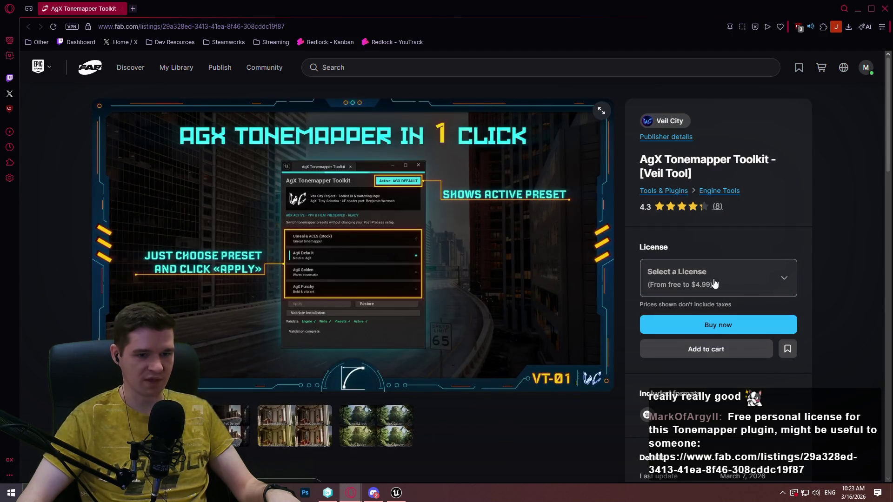
- Add the AgX Tonemapper Toolkit under the Personal/Free license and close the listing
click(719, 278)
click(720, 321)
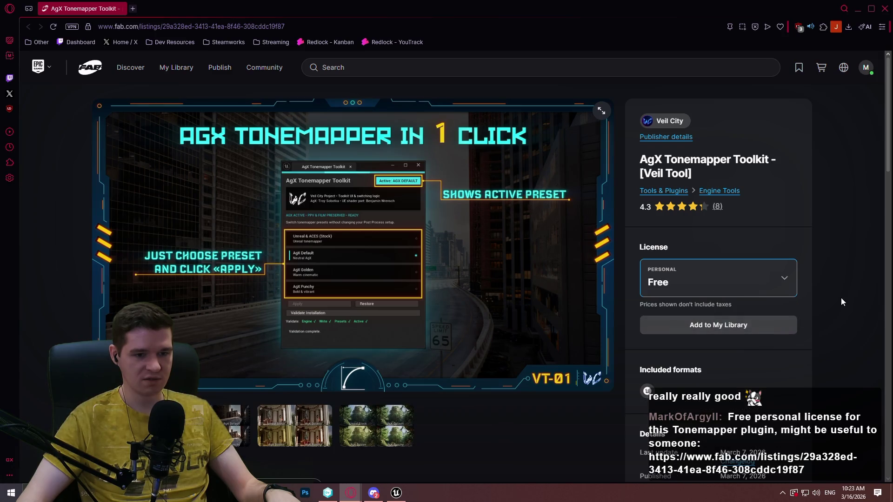
click(746, 328)
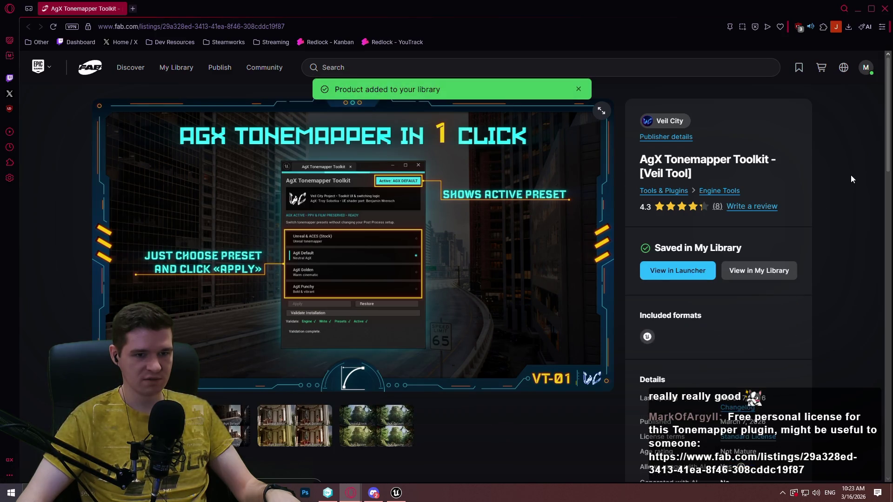
click(890, 3)
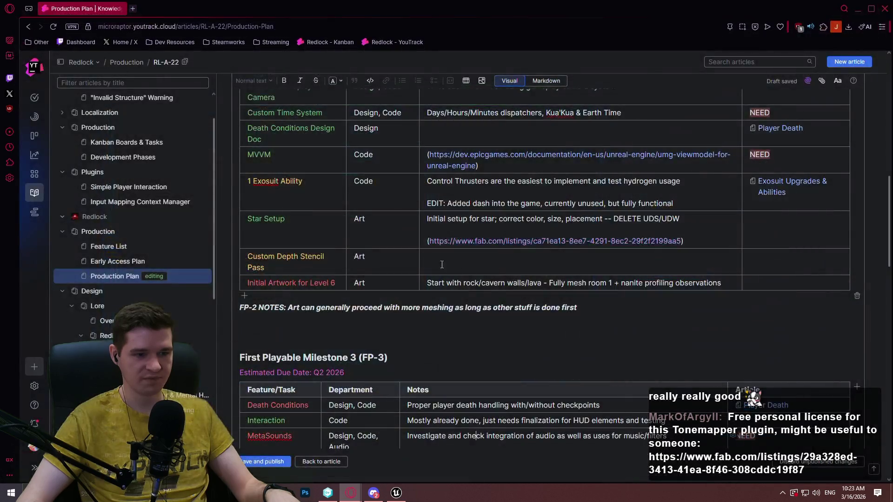
- Switch from Unreal to the Notepad++ task outline and the YouTrack production plan
click(396, 492)
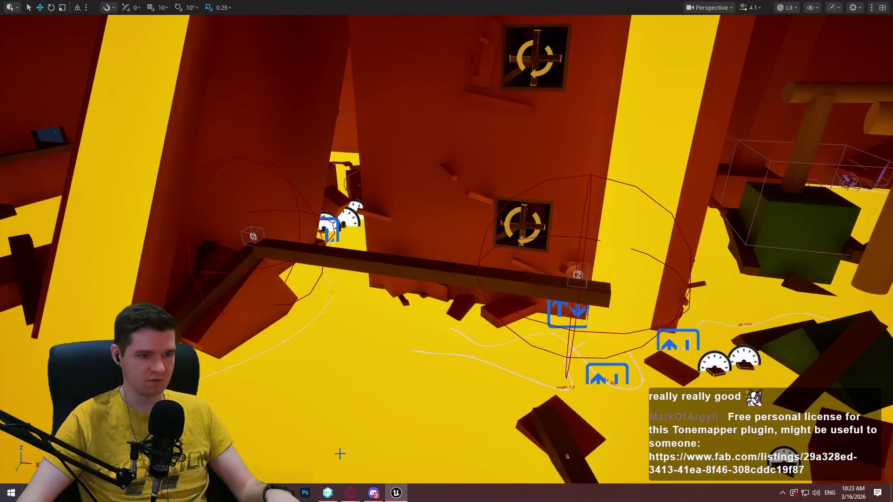
key(alt+Tab)
click(434, 235)
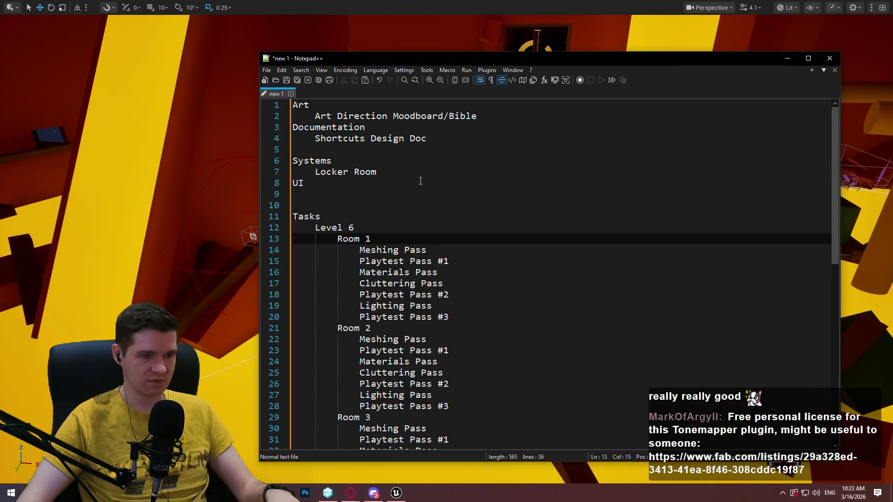
click(350, 493)
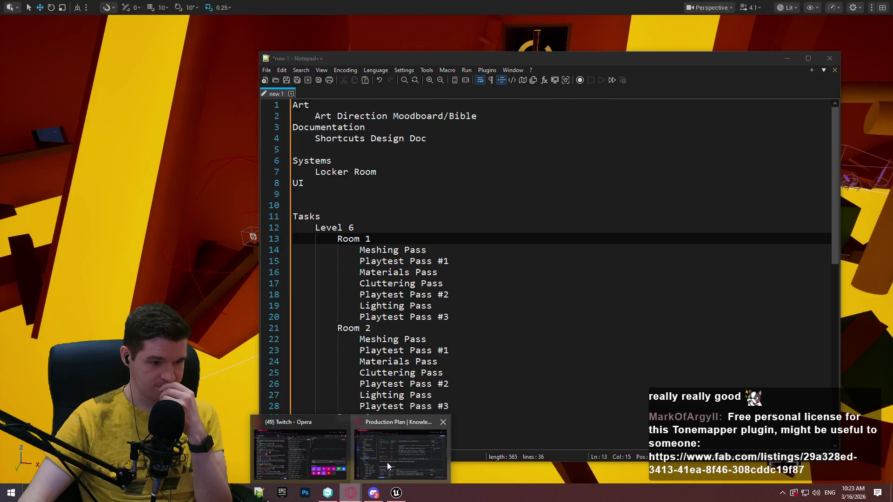
click(387, 466)
key(alt+Tab)
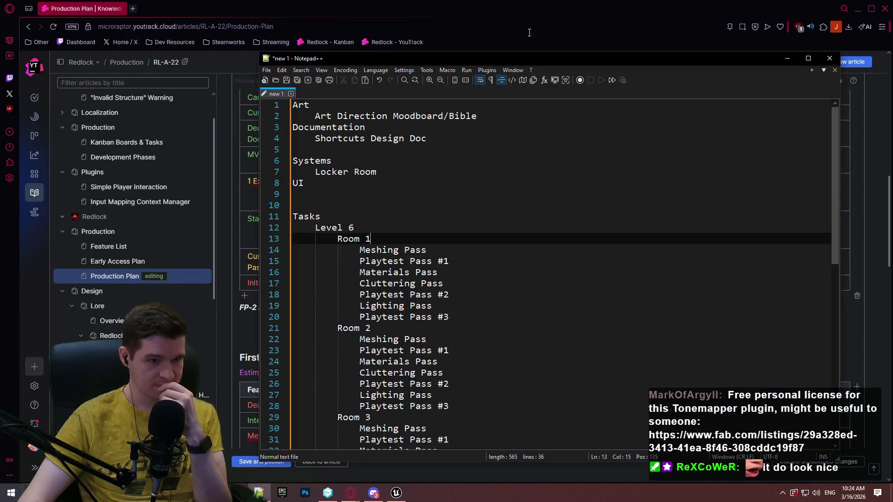
- Move the outline beside the plan, scroll to FP-3, and paste the Tech entry after Locker Room
mouse_move(450, 55)
mouse_down()
mouse_move(507, 59)
mouse_move(632, 40)
mouse_move(509, 26)
mouse_up()
scroll(307, 213, down, 3)
scroll(605, 247, down, 2)
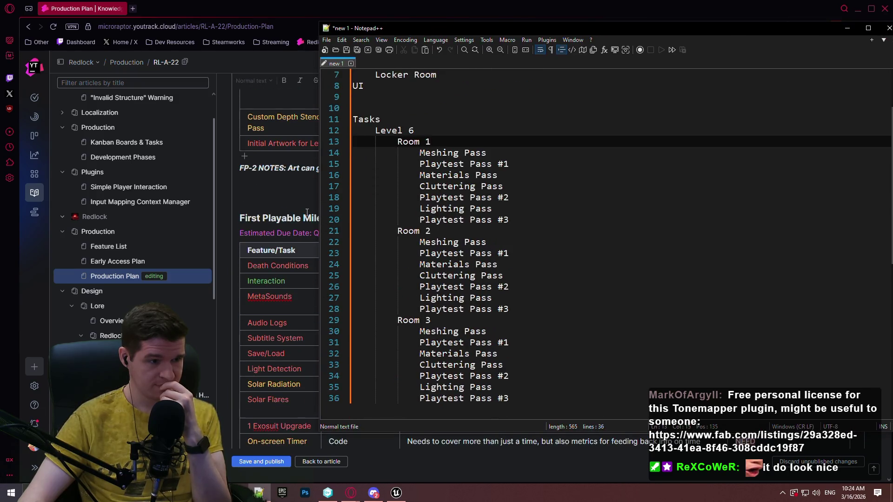
scroll(307, 213, down, 2)
drag(462, 30, 437, 278)
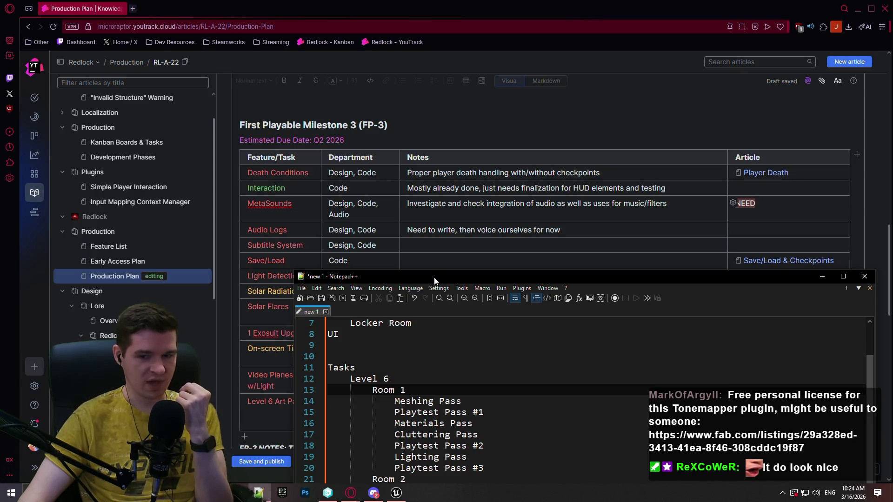
drag(431, 277, 466, 67)
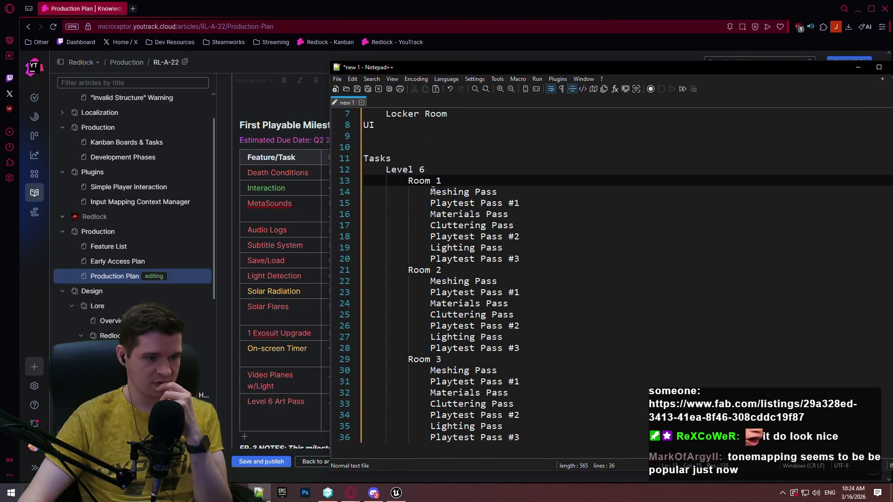
scroll(463, 164, up, 2)
click(460, 181)
text(Tech 	Data Layer & World Partition Persistence)
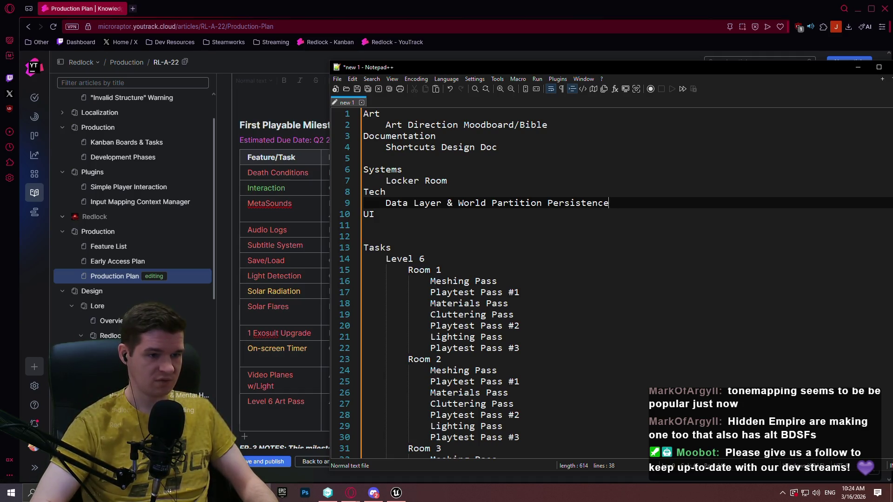
- Add an Audio heading with a Sounds entry below the Art item
key(Up)
key(Up)
key(Up)
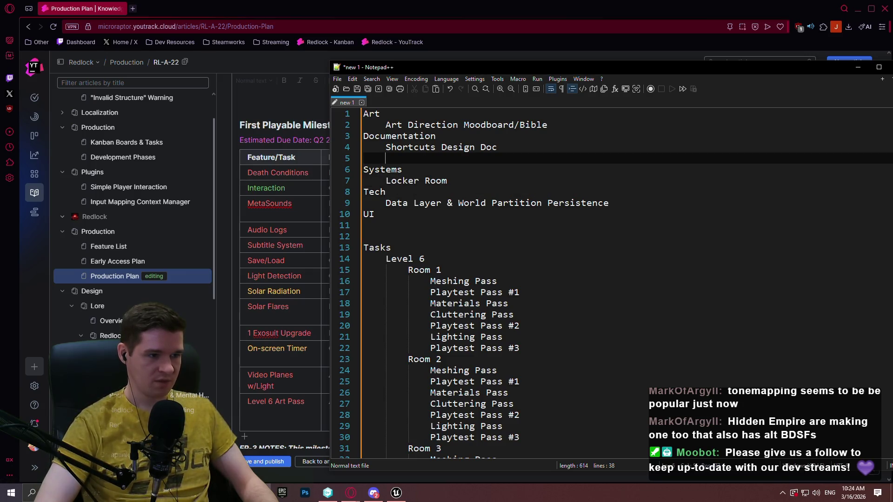
key(Down)
key(Down)
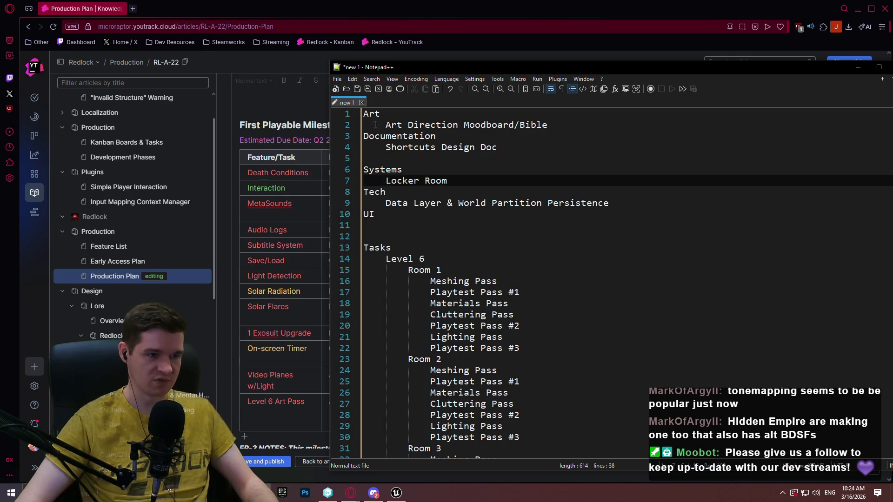
click(574, 118)
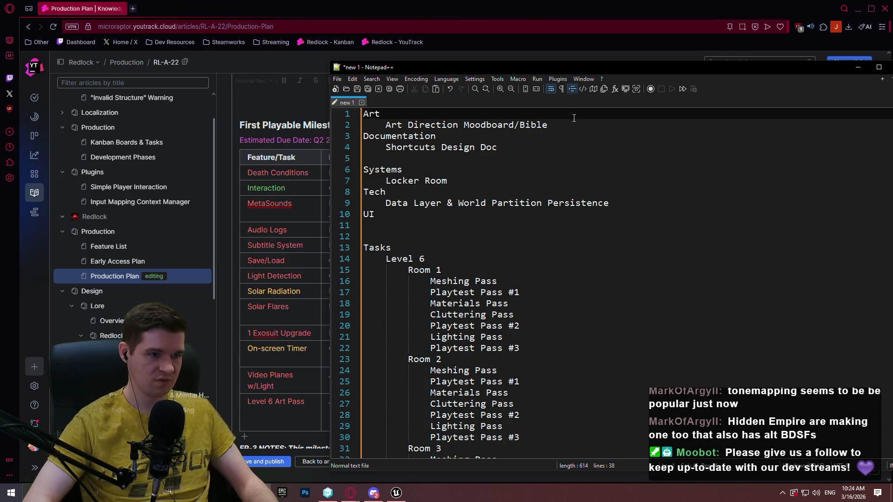
click(560, 123)
key(Return)
text(Audio)
key(Return)
text(Meta)
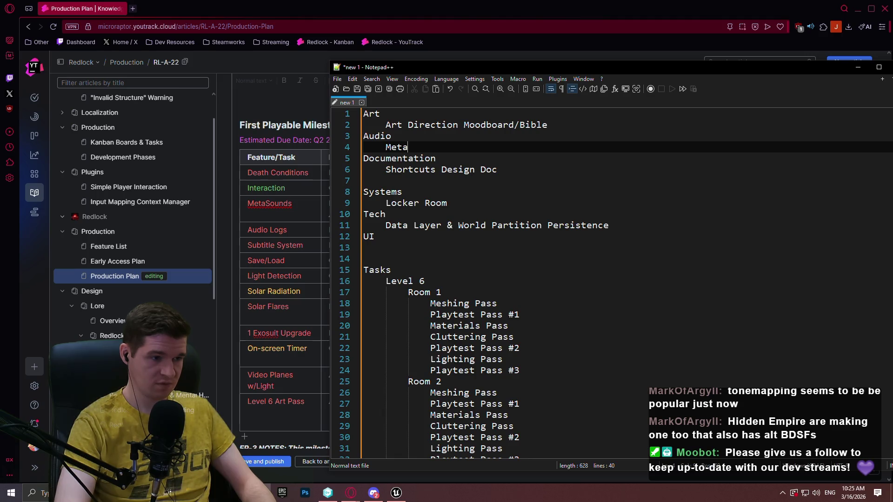
text(Sounds)
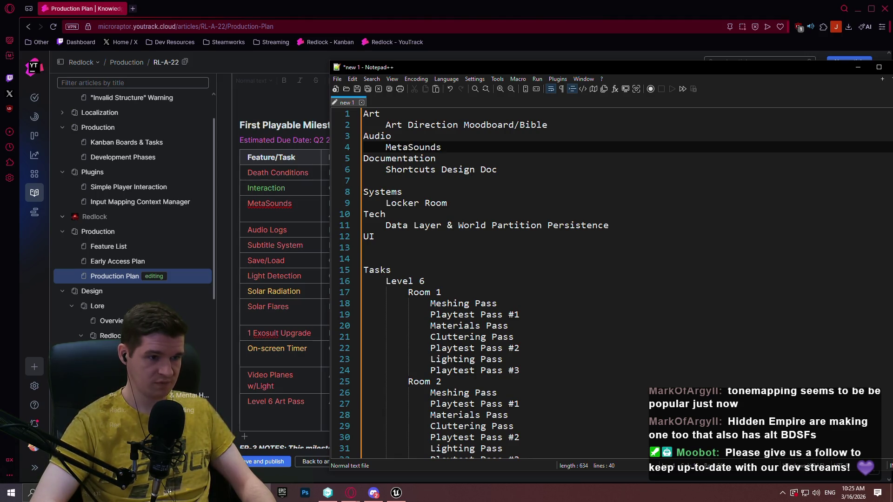
- Add 'Audio Logs & Subtitles' as a new entry below Locker Room
key(Down)
key(Down)
key(Down)
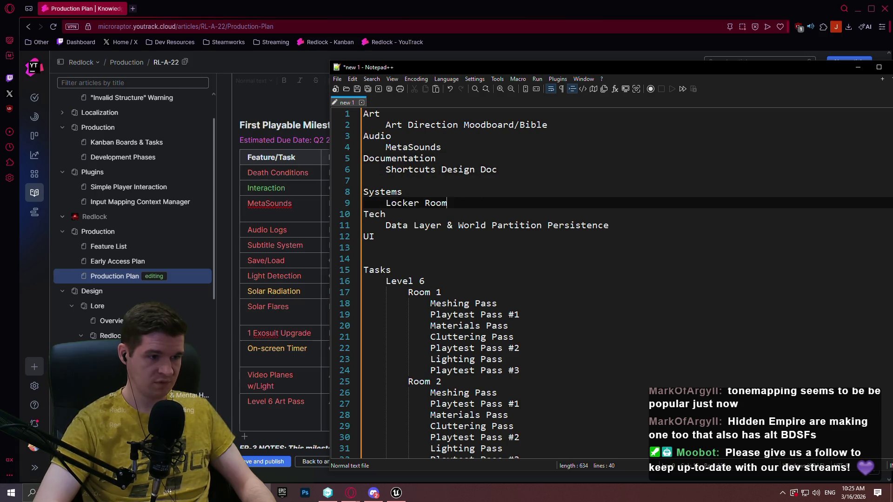
key(Return)
text(Audio Logs & )
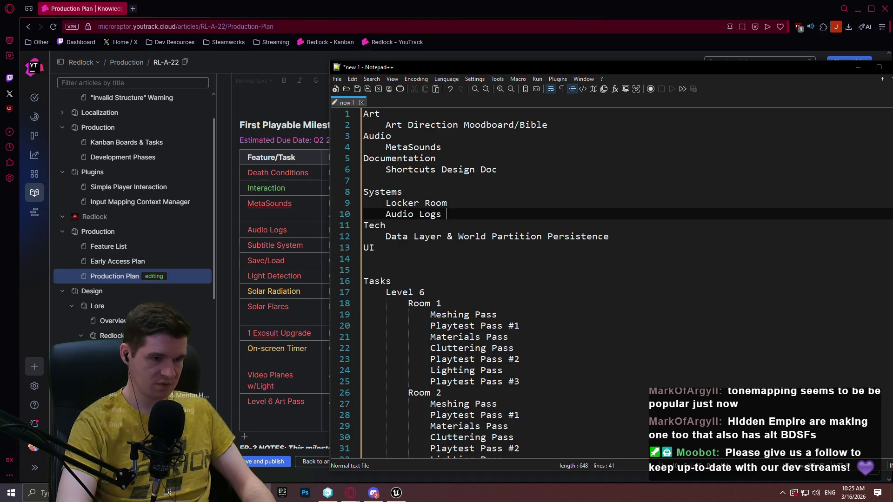
text(Subtitles)
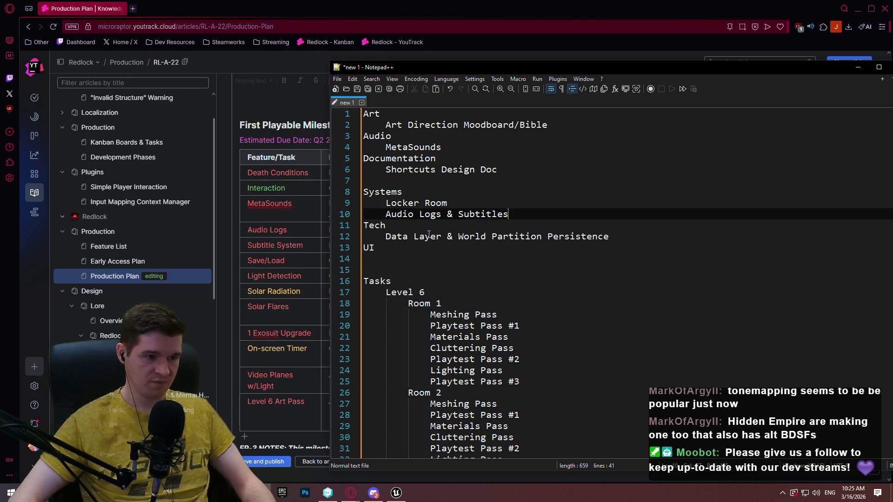
- Add an indented 'Settings & Scalability' entry under the UI heading
click(374, 247)
key(Return)
key(Tab)
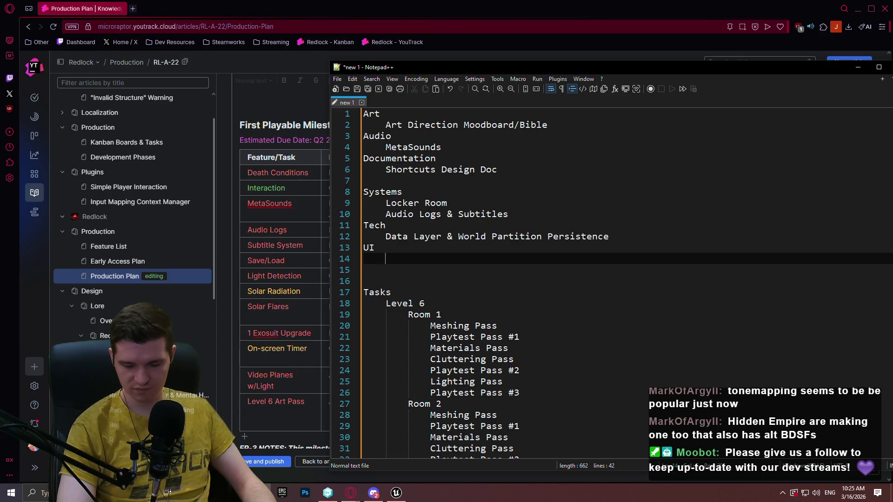
text(Settings & Scalability)
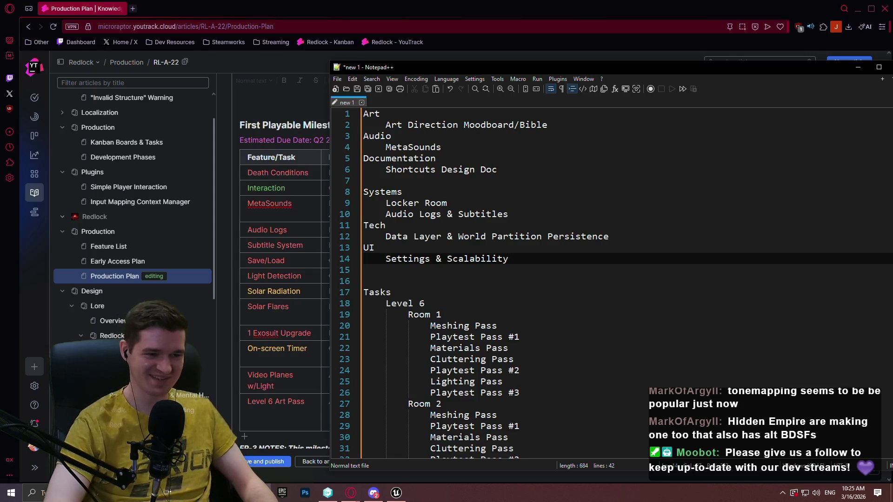
- Delete the blank line before the Systems heading
click(433, 181)
key(BackSpace)
key(BackSpace)
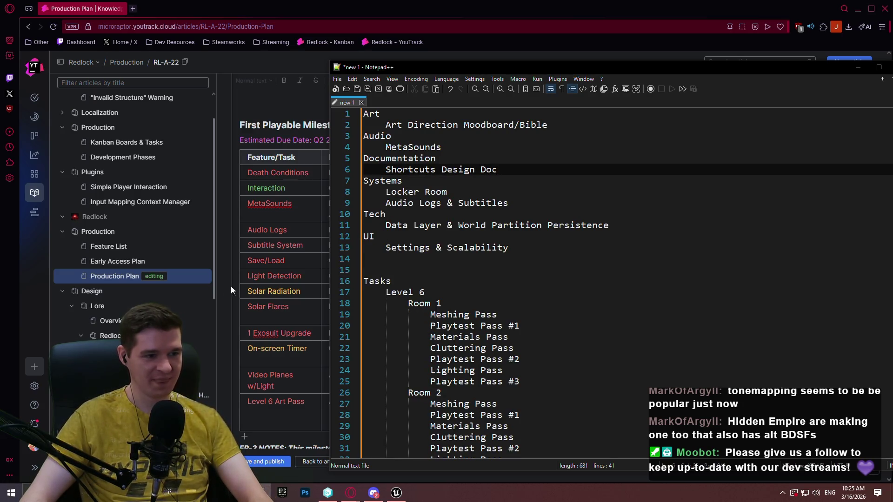
click(311, 200)
scroll(310, 192, down, 2)
scroll(310, 192, up, 2)
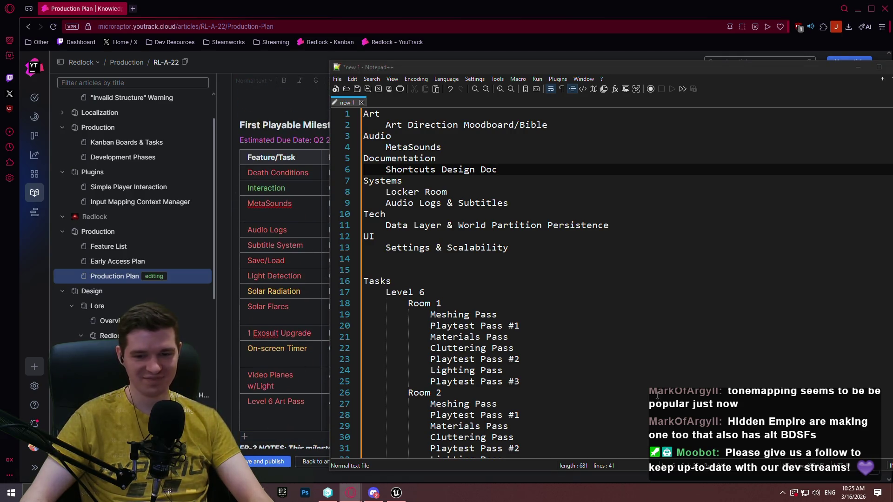
click(539, 292)
click(542, 203)
click(539, 259)
key(Up)
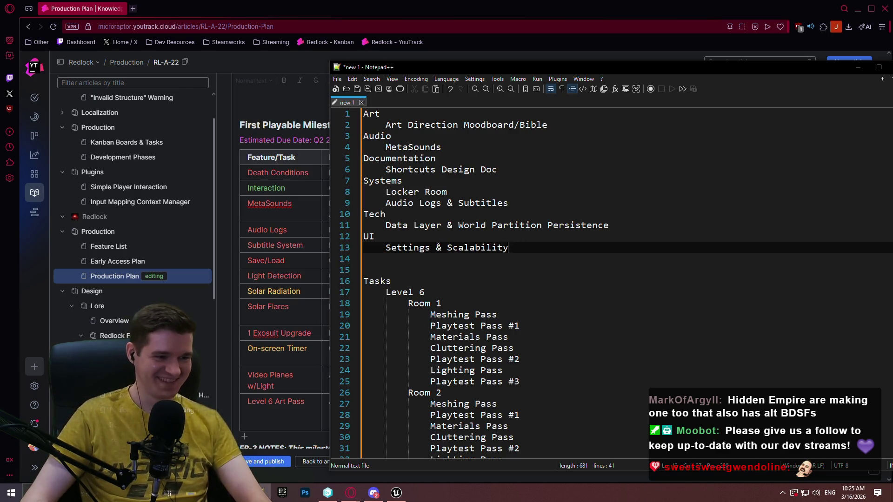
- Add 'Save/Load System' under the Data Layer entry in Tech
click(526, 224)
click(568, 203)
key(Return)
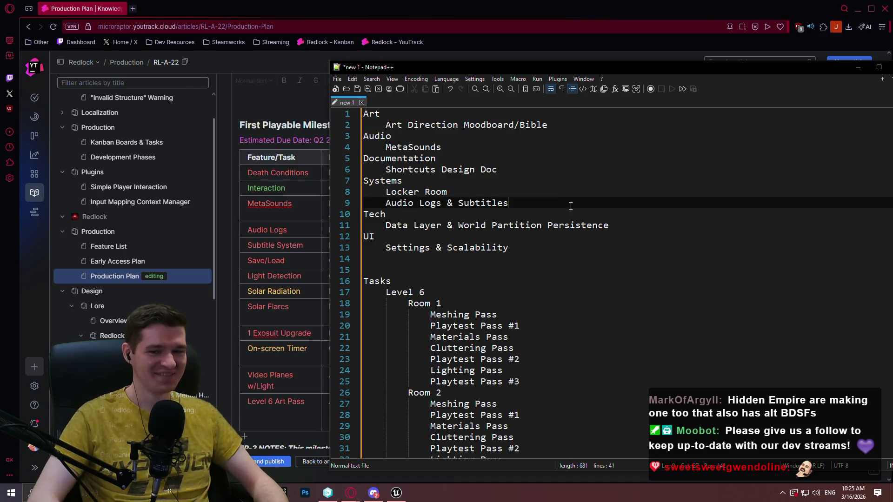
text(Sav)
key(BackSpace)
key(BackSpace)
key(BackSpace)
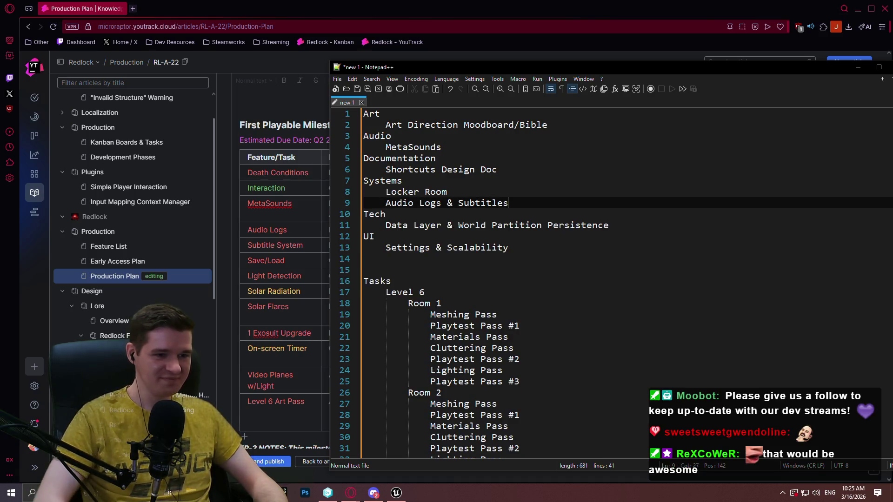
click(612, 225)
key(Return)
text(S)
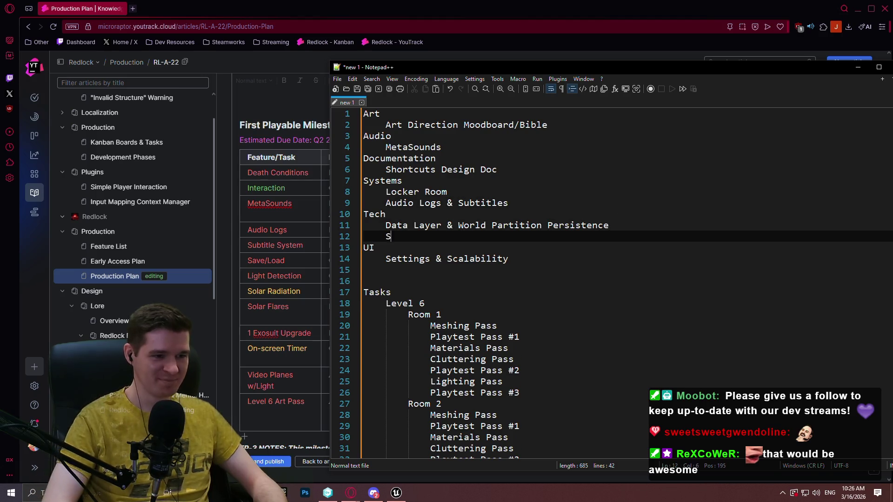
text(ave/Load)
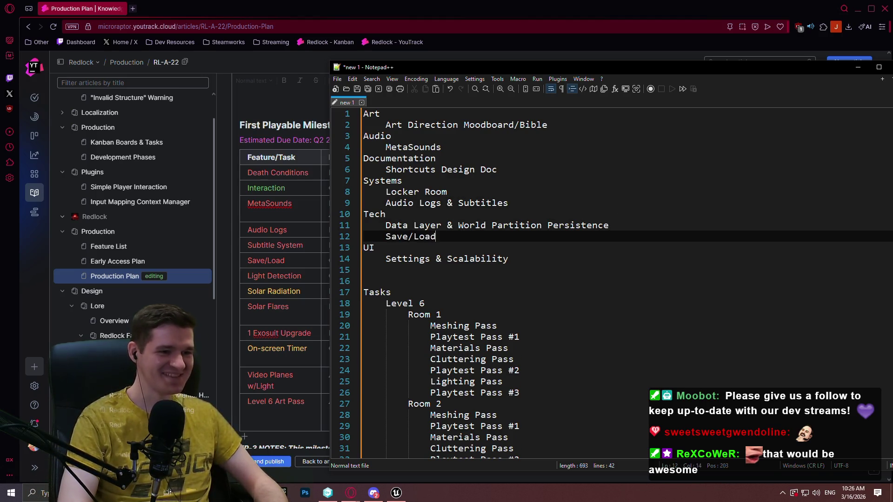
text( System)
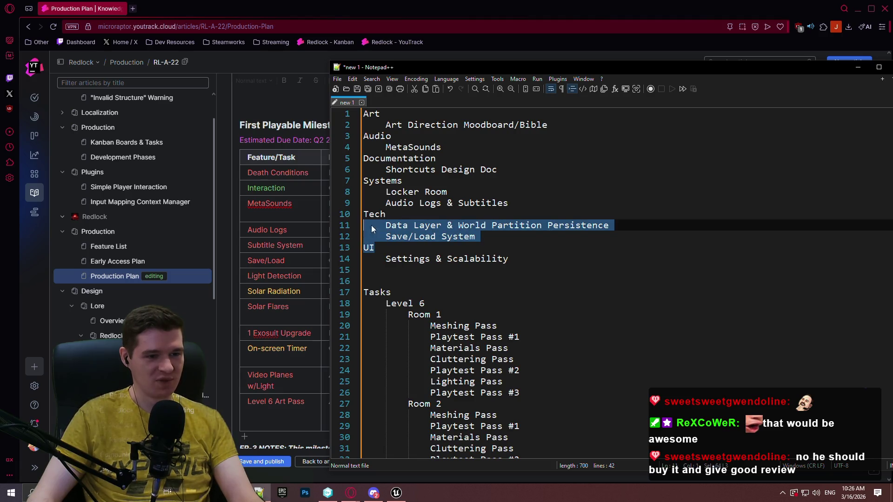
- Add a 'Light Detection' entry under Systems after Audio Logs & Subtitles
drag(486, 237, 307, 226)
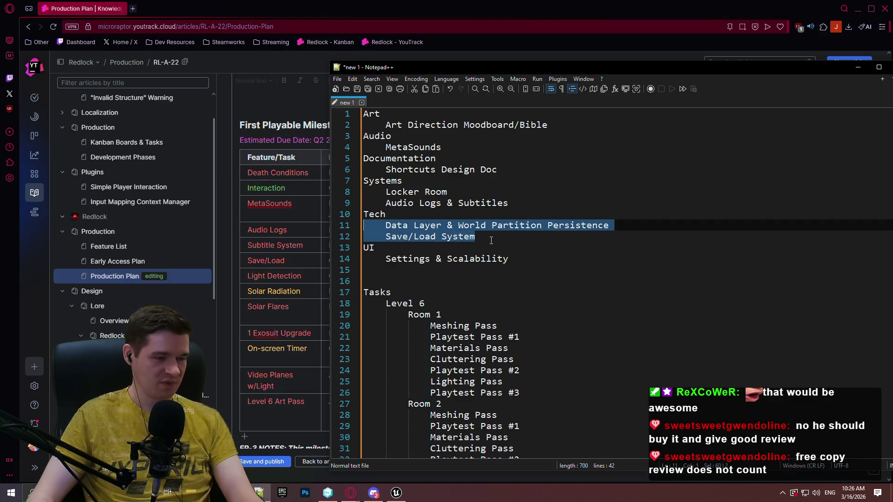
click(530, 199)
key(Return)
text(Light Detection)
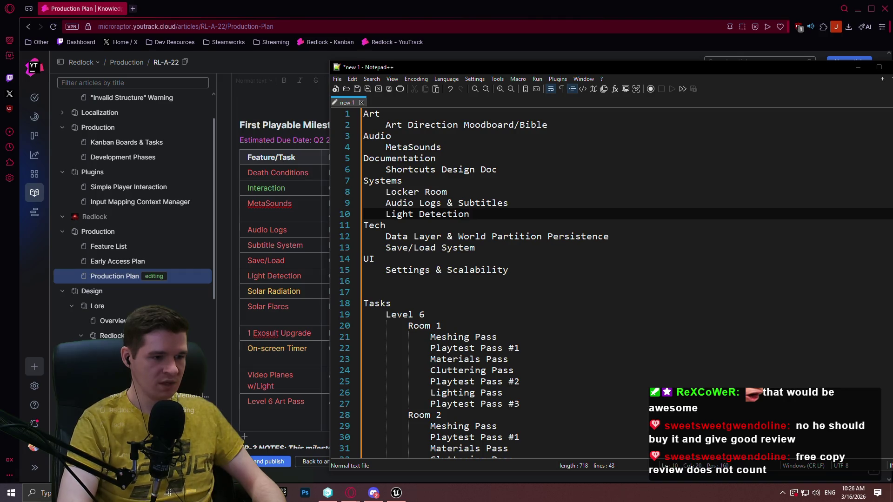
text( &)
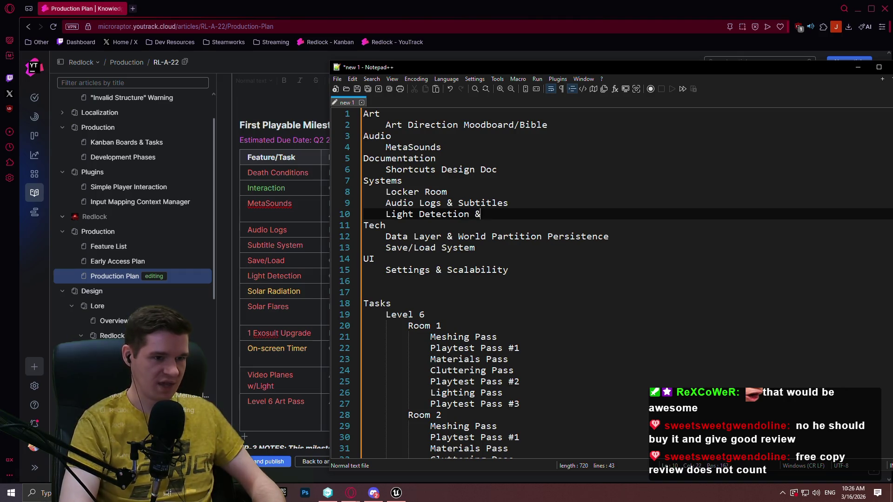
- Add 'Solar Flares System (part of our timer system)' below Light Detection
key(Return)
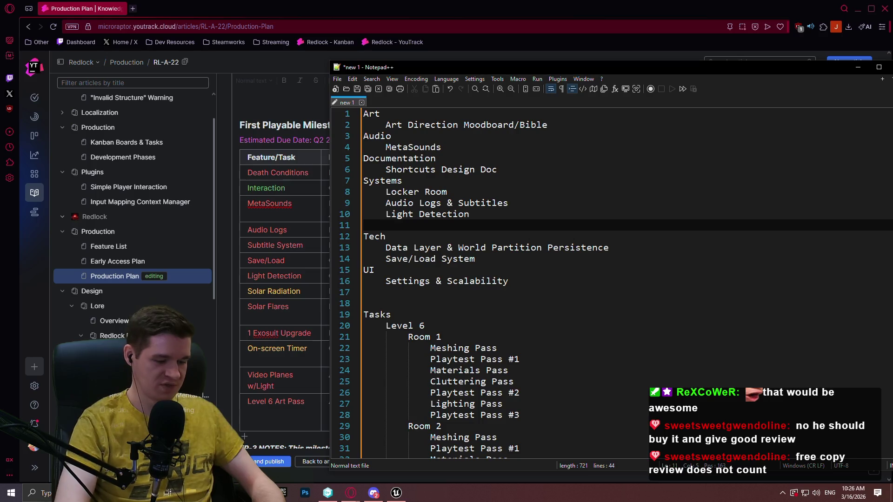
text(Solar Radiation)
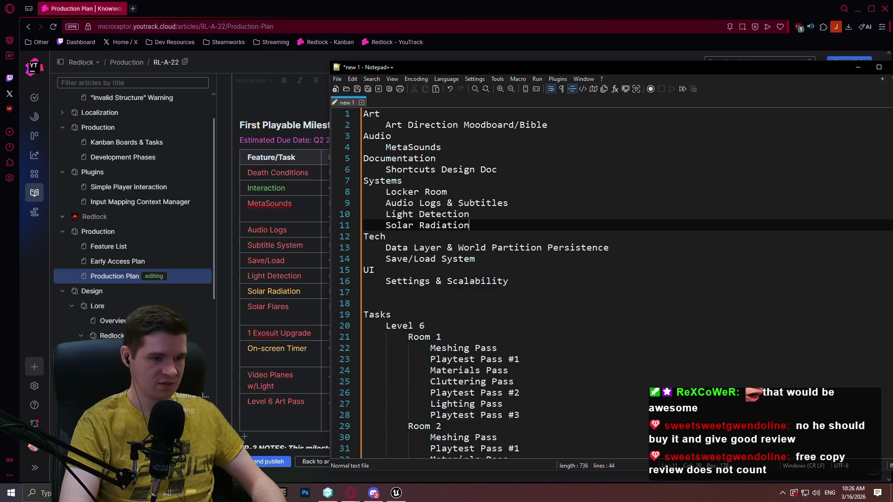
key(BackSpace)
key(BackSpace)
key(BackSpace)
text(lares System)
key(BackSpace)
text((su)
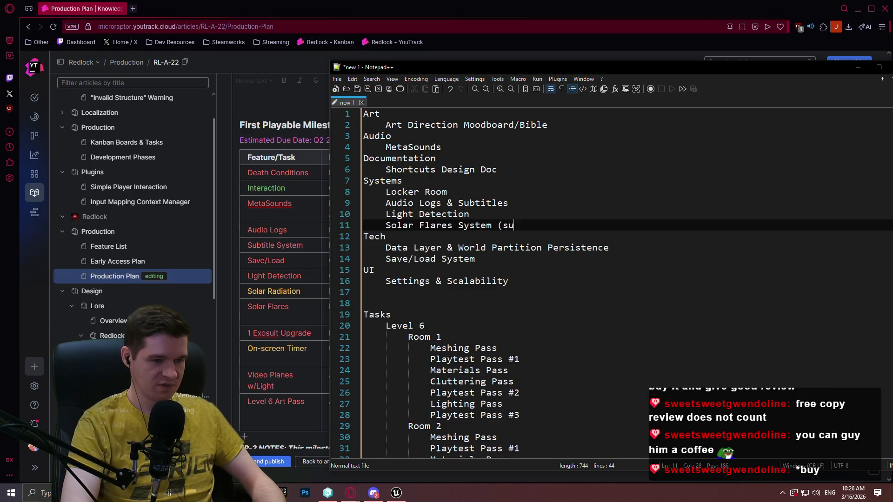
key(BackSpace)
key(BackSpace)
text(p)
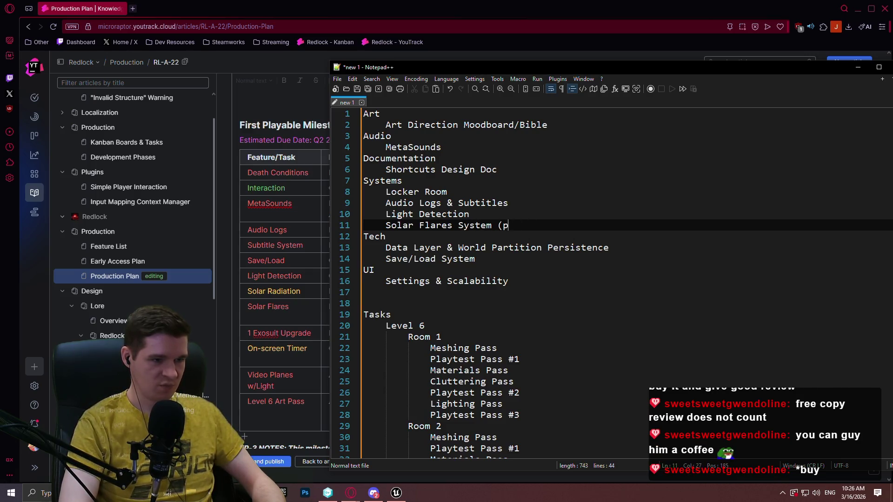
text(art of our timer)
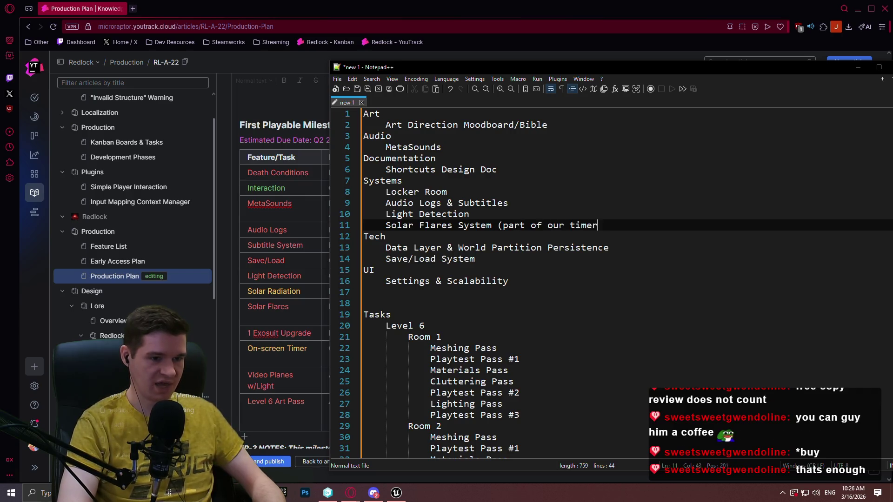
text( system))
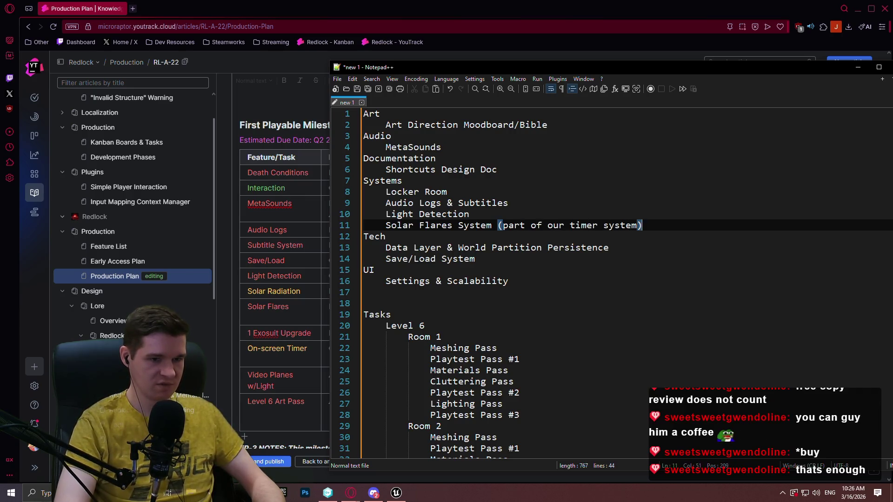
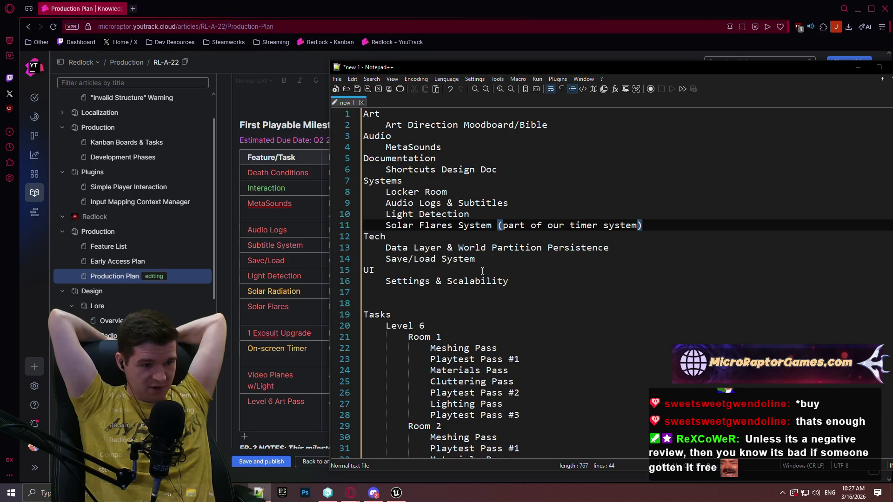
- In Unreal, browse to KYS > Blueprints > AbilitiesComponent and open the BPC_ExosuitAbilities blueprint
click(396, 493)
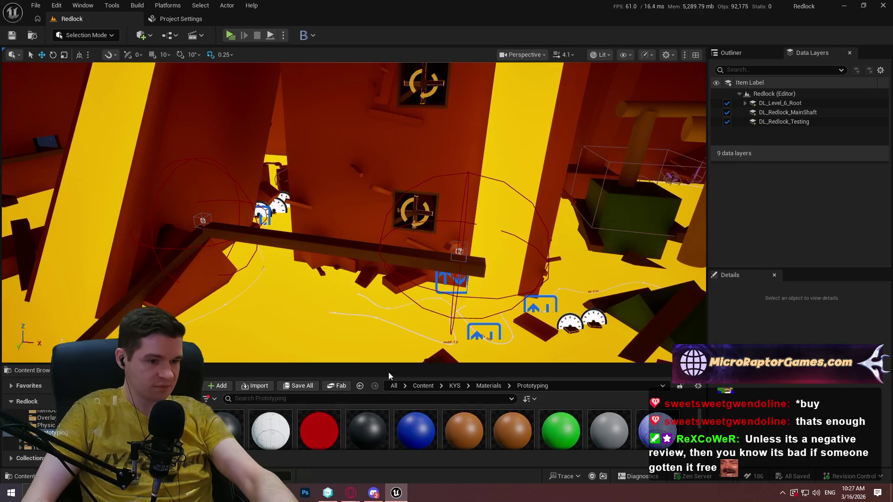
click(455, 385)
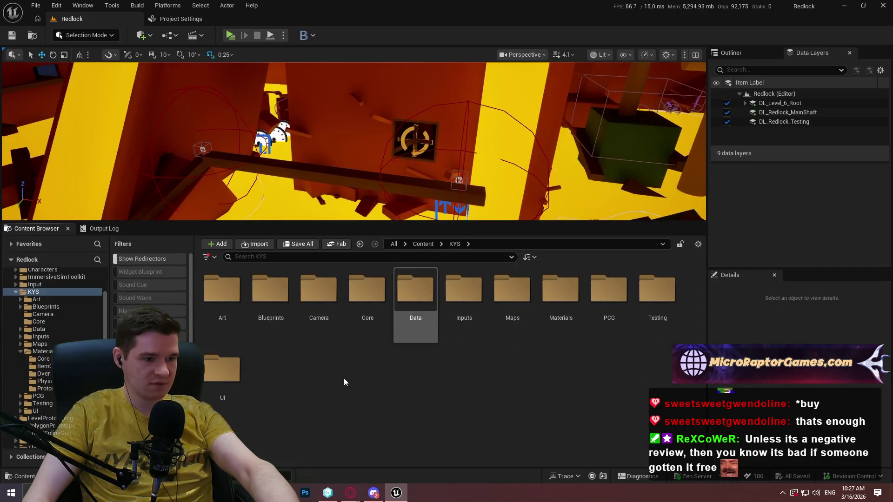
double_click(367, 289)
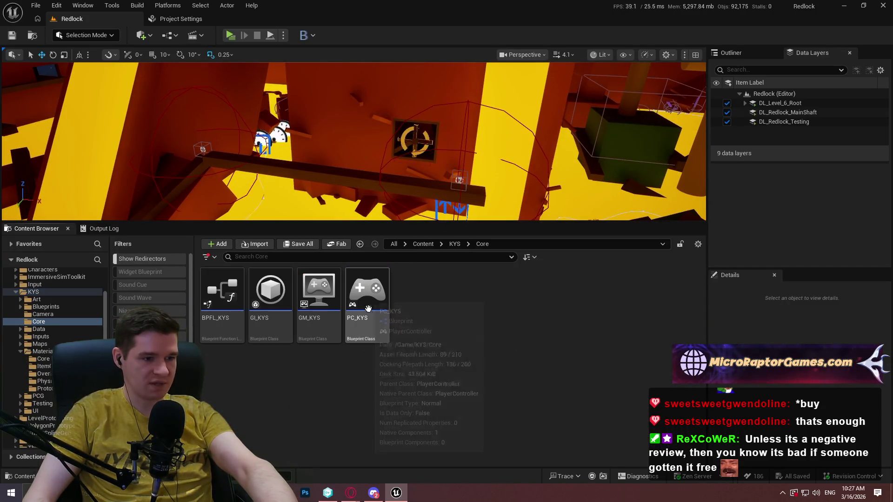
click(454, 245)
double_click(270, 291)
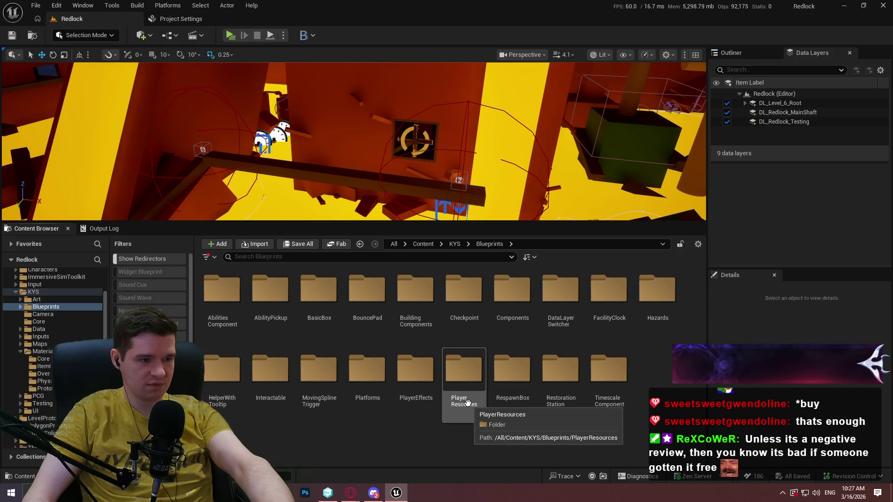
double_click(224, 307)
double_click(241, 327)
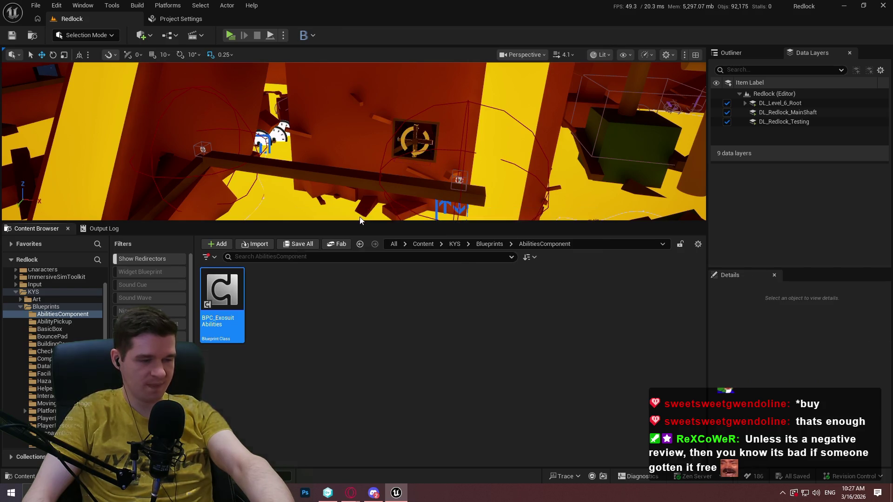
- Scroll through the ControlThrustersUpdate graph, then pan around the EventGraph
scroll(348, 211, down, 8)
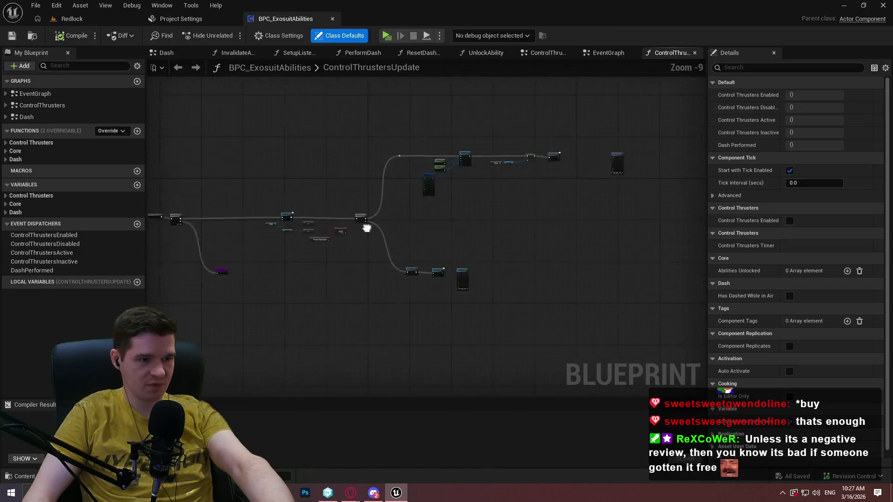
scroll(451, 140, up, 3)
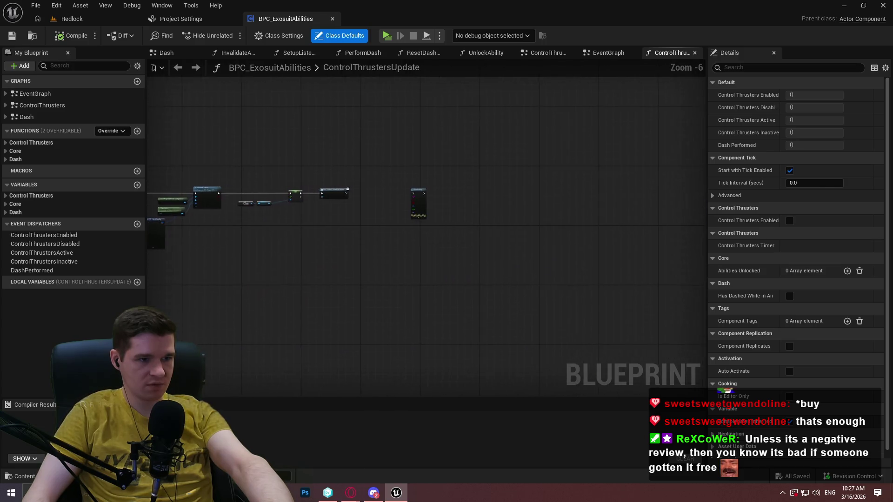
scroll(442, 191, up, 3)
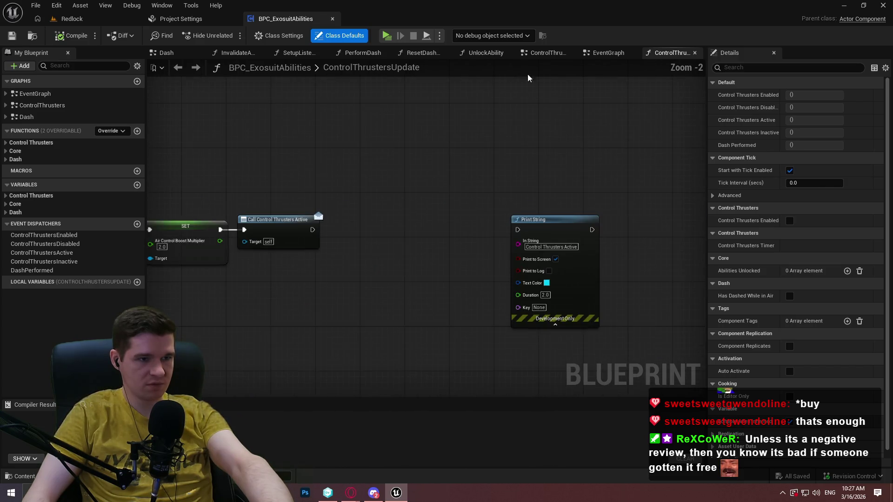
click(609, 52)
scroll(477, 172, down, 3)
scroll(367, 253, up, 3)
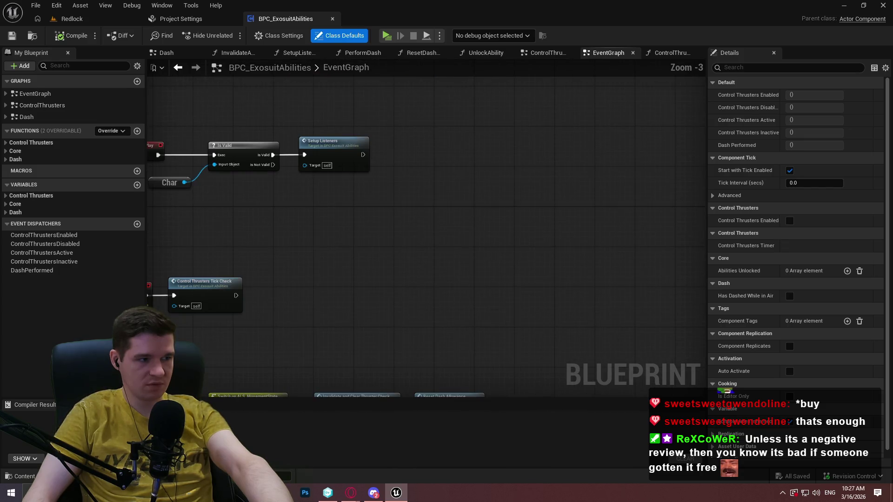
mouse_move(531, 269)
mouse_down()
mouse_move(465, 181)
mouse_move(494, 338)
mouse_move(453, 125)
mouse_move(437, 155)
mouse_up()
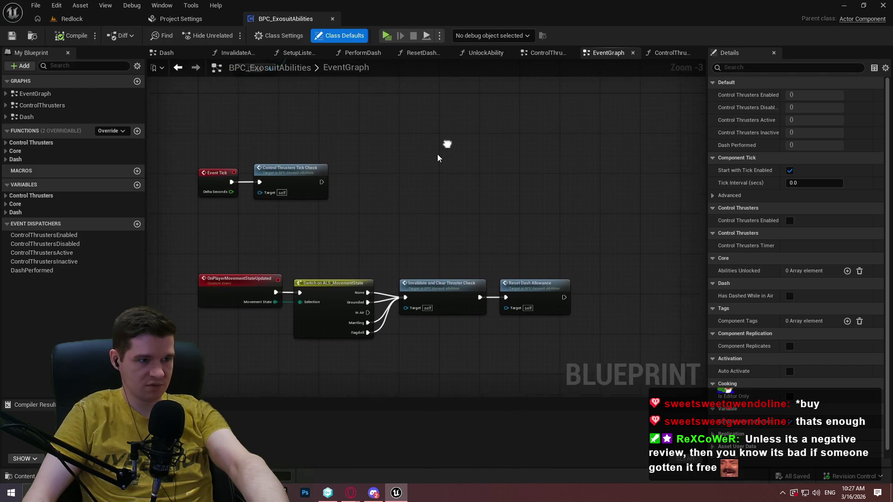
scroll(442, 155, down, 6)
- Inspect the ControlThrusters graph's Branch, Sequence and Do Once nodes, then return to the Redlock level
double_click(88, 107)
scroll(420, 227, up, 5)
scroll(428, 220, down, 4)
drag(427, 220, 287, 172)
scroll(359, 157, up, 2)
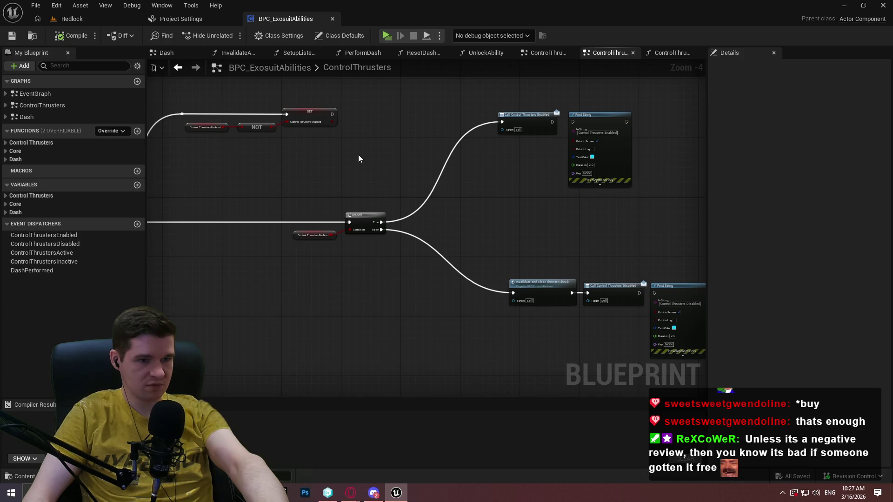
mouse_move(333, 205)
mouse_down()
mouse_move(365, 266)
mouse_move(325, 288)
mouse_up()
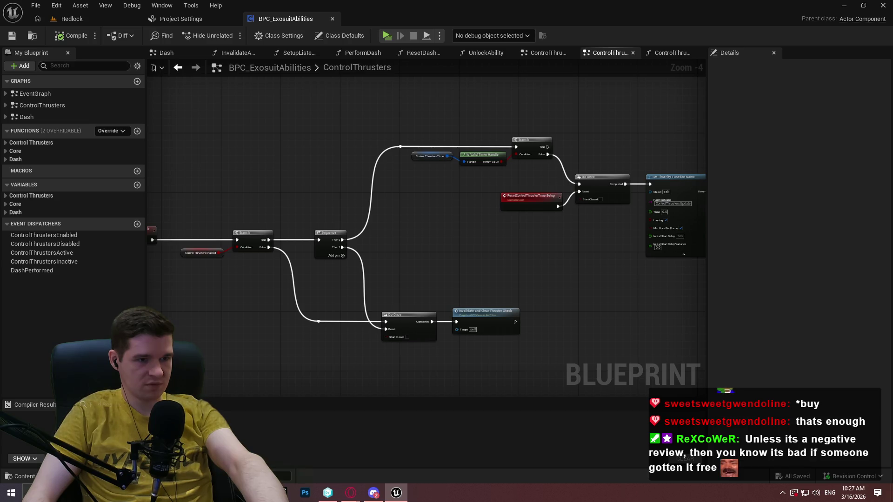
scroll(582, 116, up, 4)
scroll(583, 121, down, 3)
scroll(492, 236, down, 1)
mouse_move(491, 236)
mouse_down()
mouse_move(631, 169)
mouse_move(634, 158)
mouse_up()
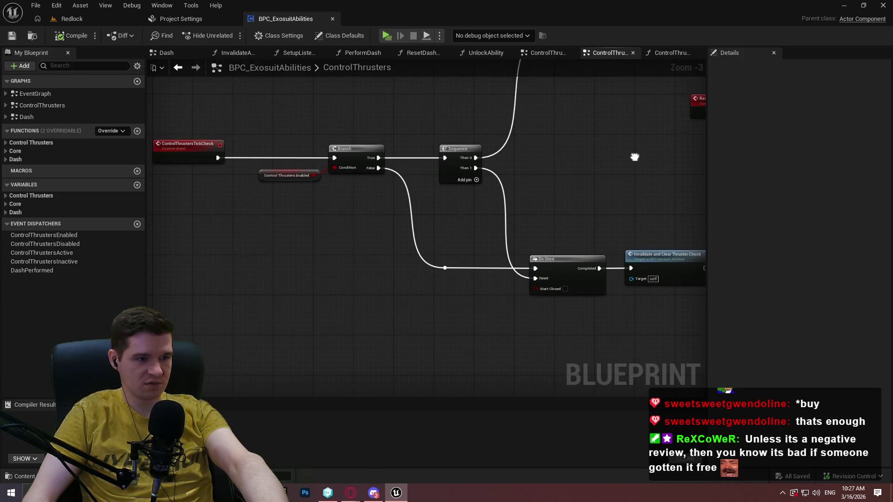
drag(634, 157, 385, 198)
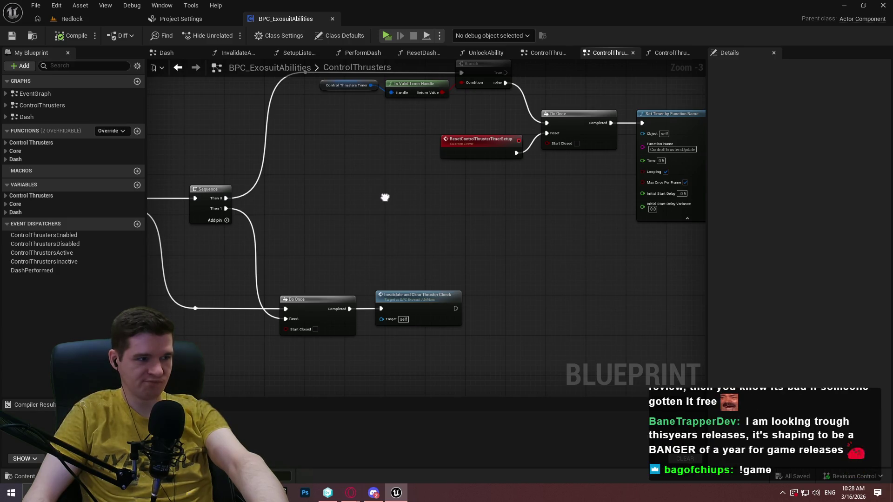
drag(385, 198, 388, 197)
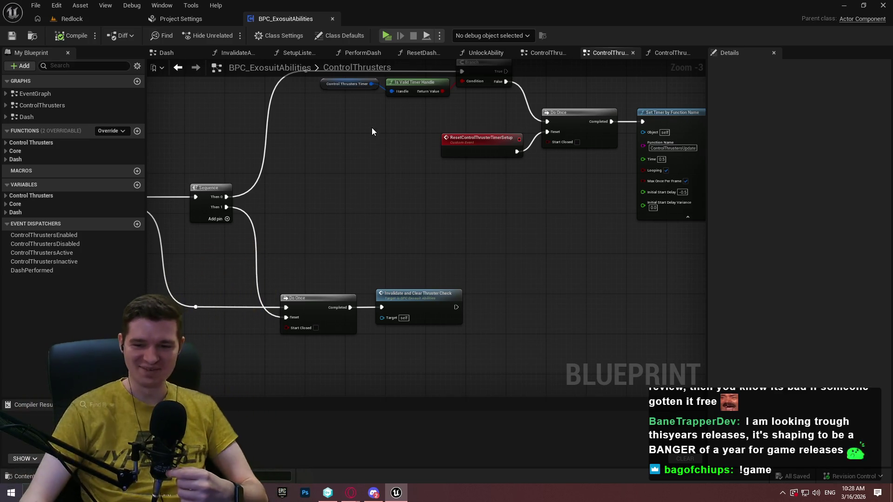
click(71, 20)
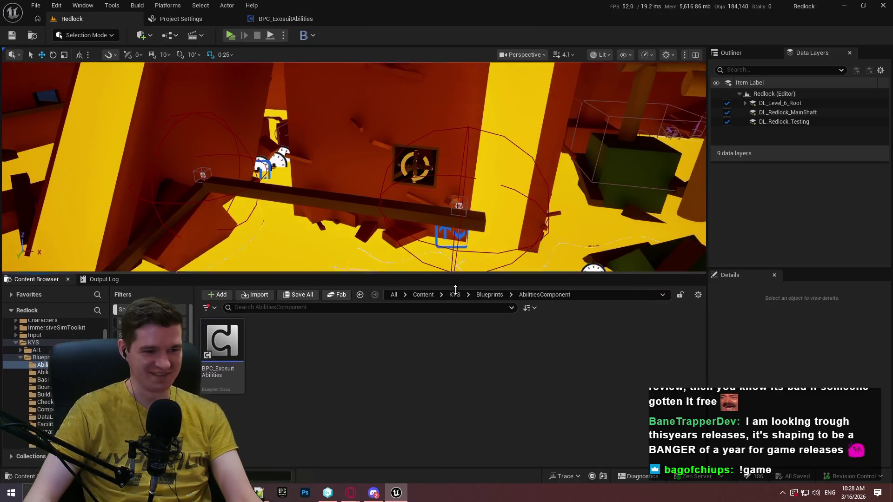
- Raise the Notepad++ planning note over the Production Plan page, moving it up and scrolling down
drag(455, 289, 460, 279)
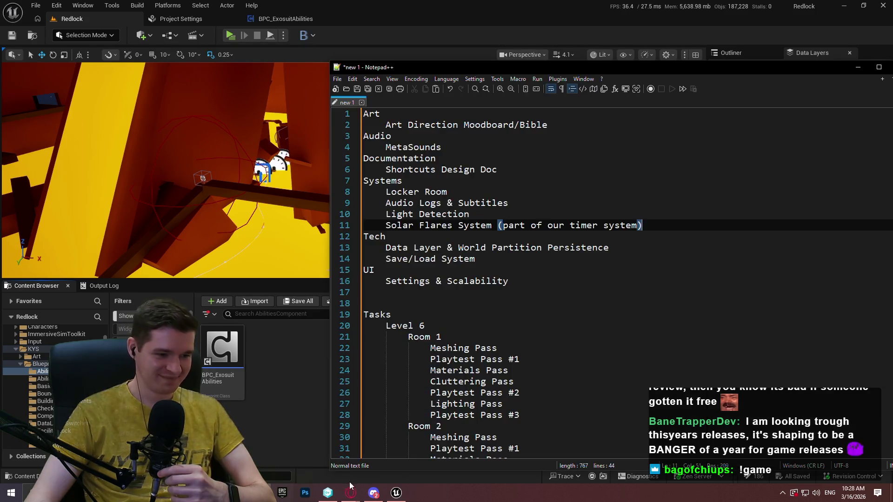
click(350, 492)
key(alt+Tab)
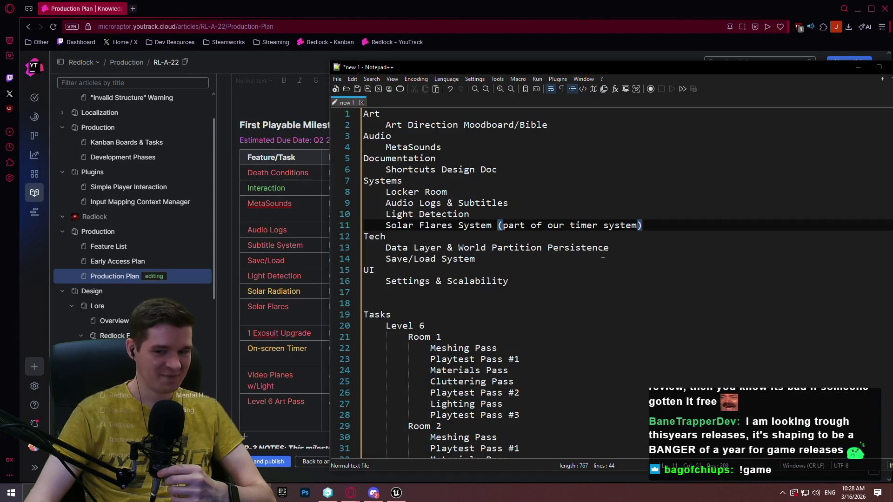
drag(576, 69, 584, 57)
scroll(460, 209, down, 2)
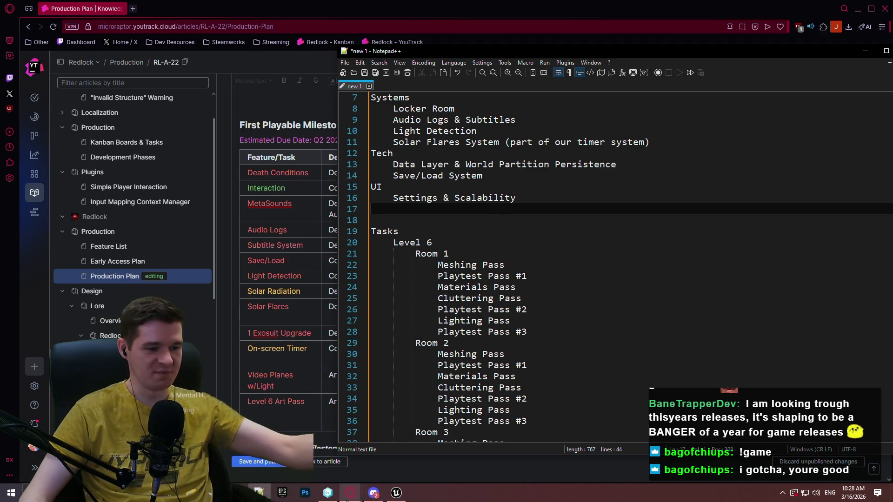
click(782, 493)
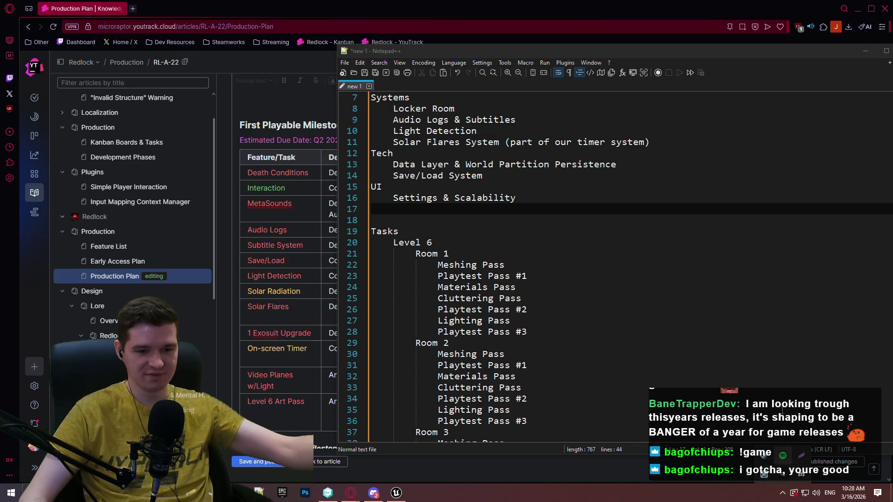
click(764, 473)
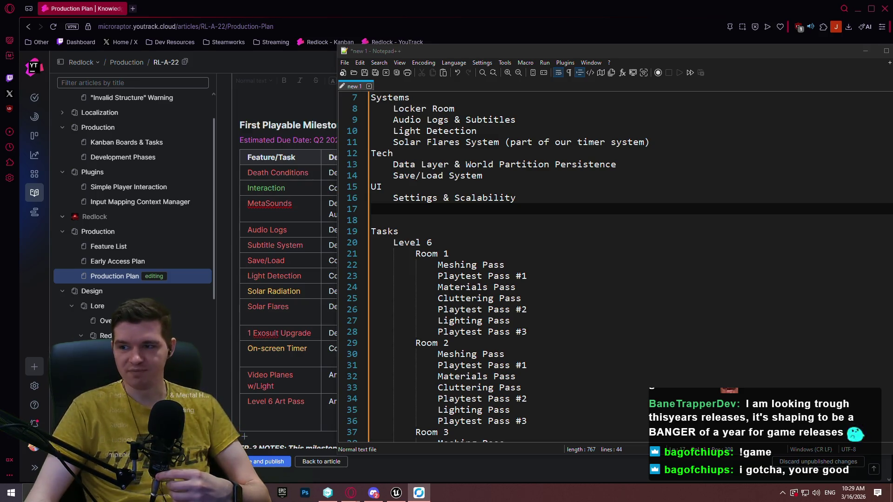
click(535, 242)
- Add a new 'Videoight' item under Save/Load System in the Tech list
click(538, 332)
double_click(596, 298)
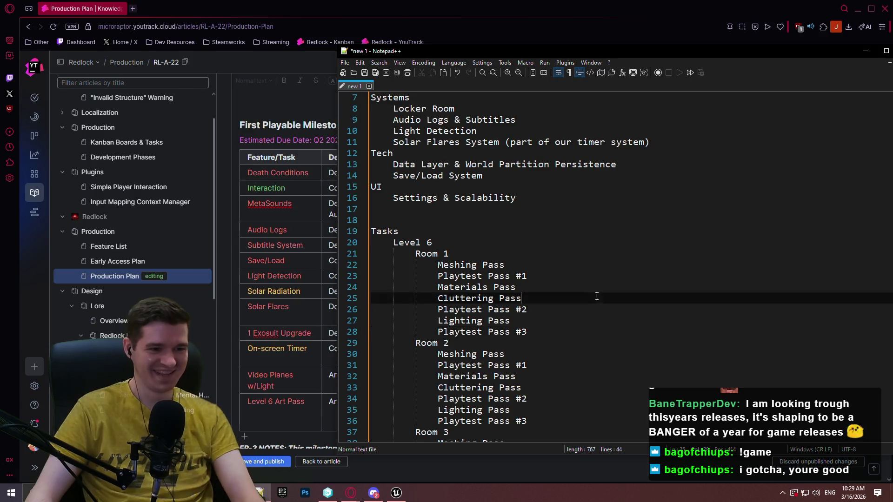
click(595, 297)
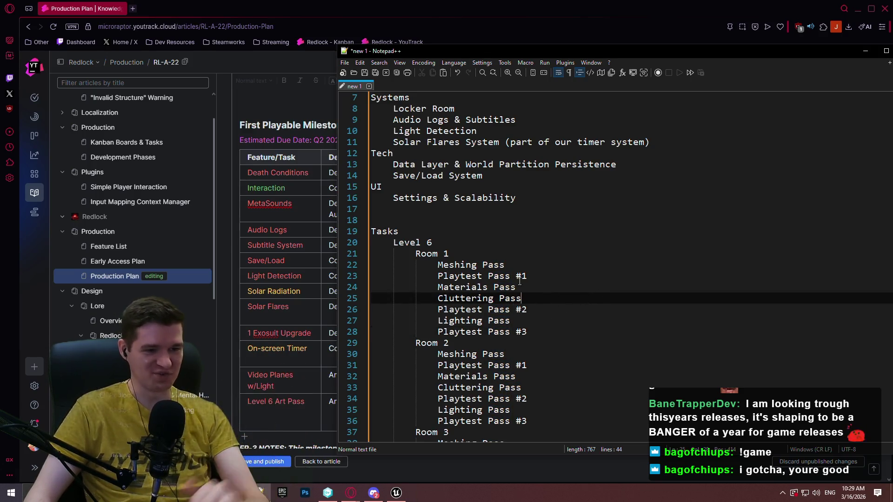
click(561, 307)
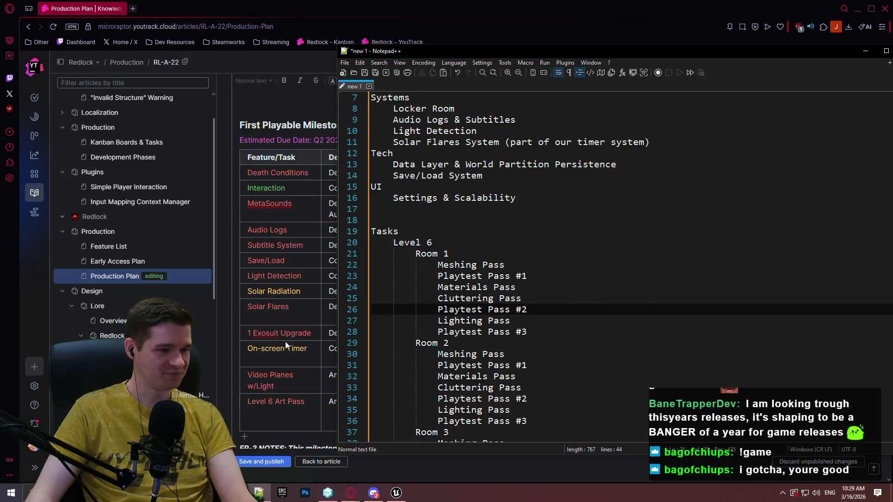
scroll(288, 232, down, 1)
click(527, 222)
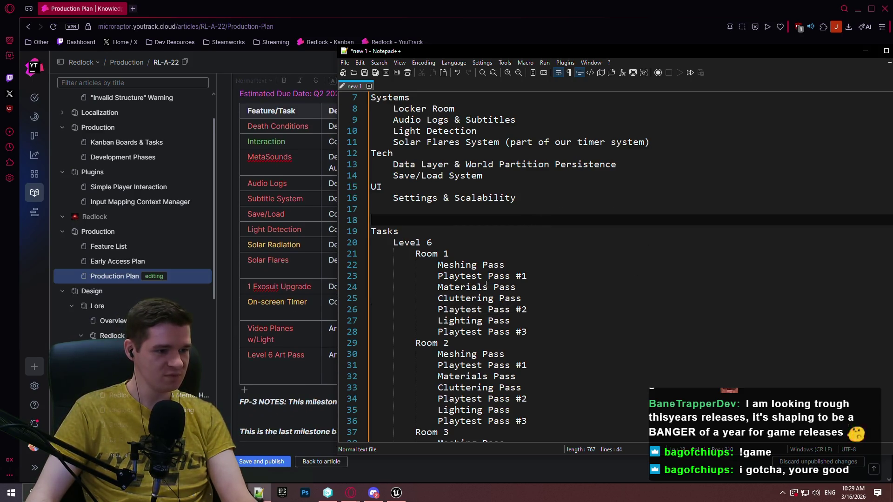
click(522, 253)
click(514, 199)
scroll(539, 233, up, 2)
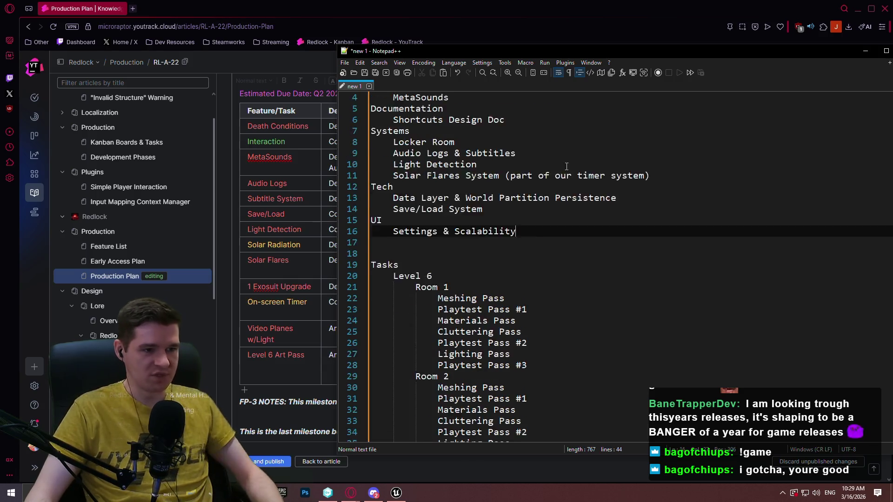
click(543, 236)
key(Down)
key(Return)
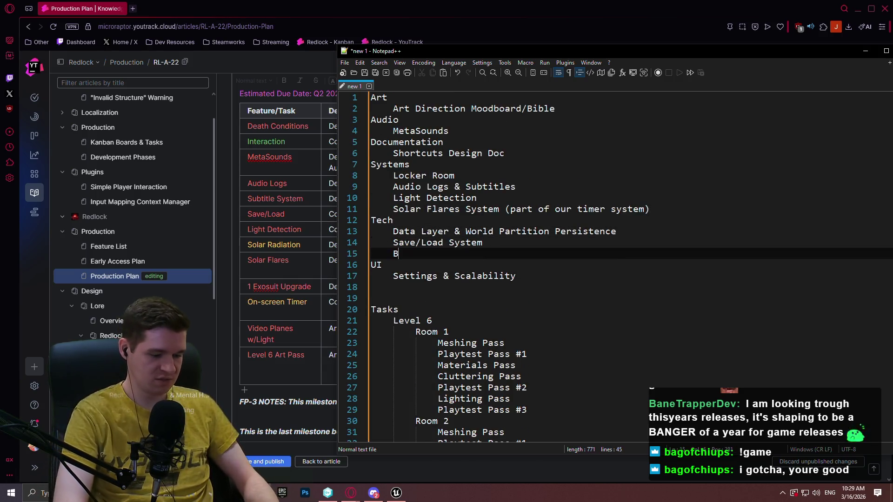
text(Video Plan)
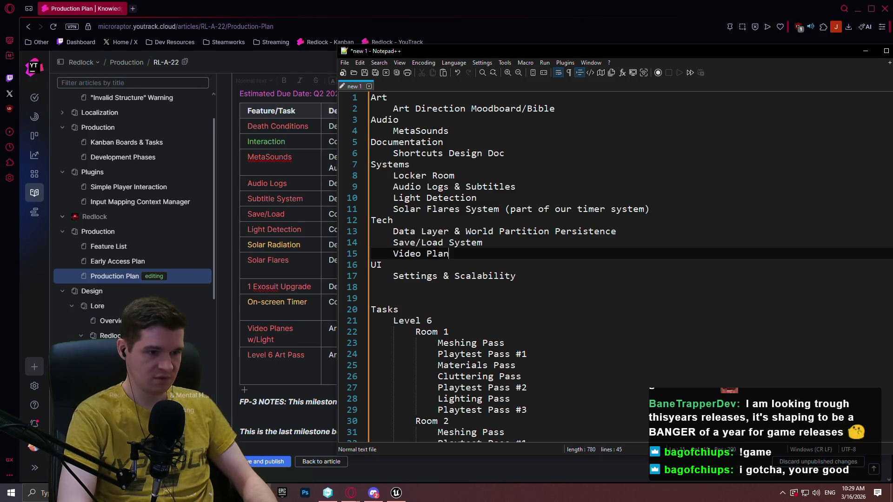
text(es w/Light)
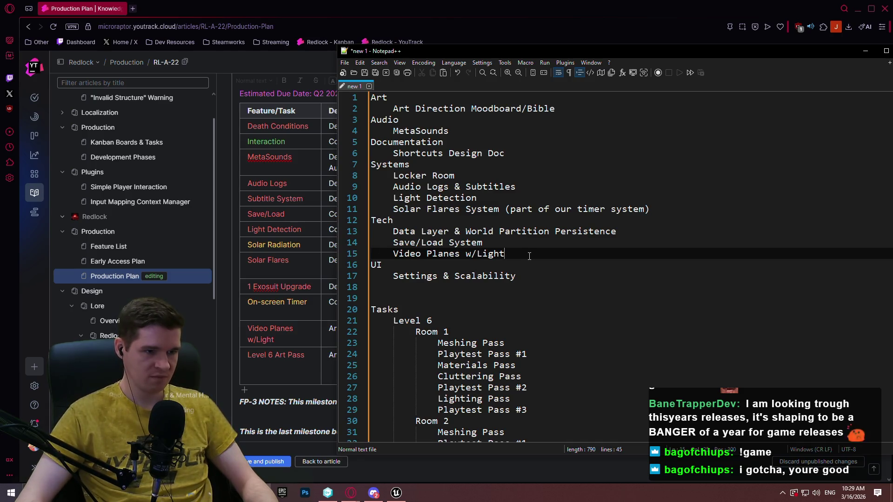
- Add 'Station Announcements System' on a new line below Solar Flares System
click(679, 208)
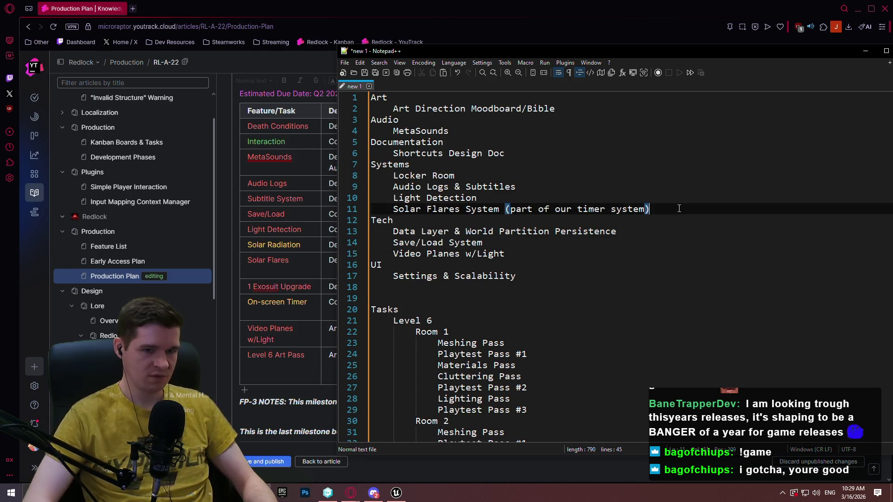
key(Return)
text(Station Announcement)
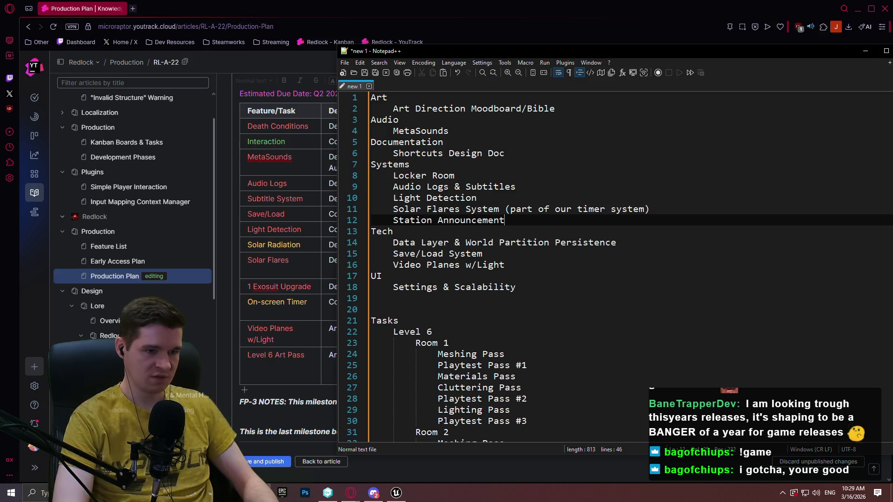
text(s System)
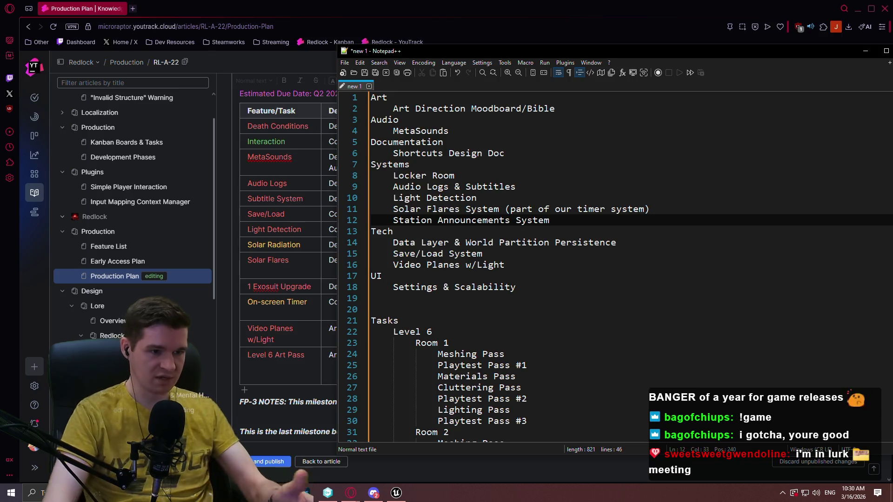
scroll(110, 301, down, 10)
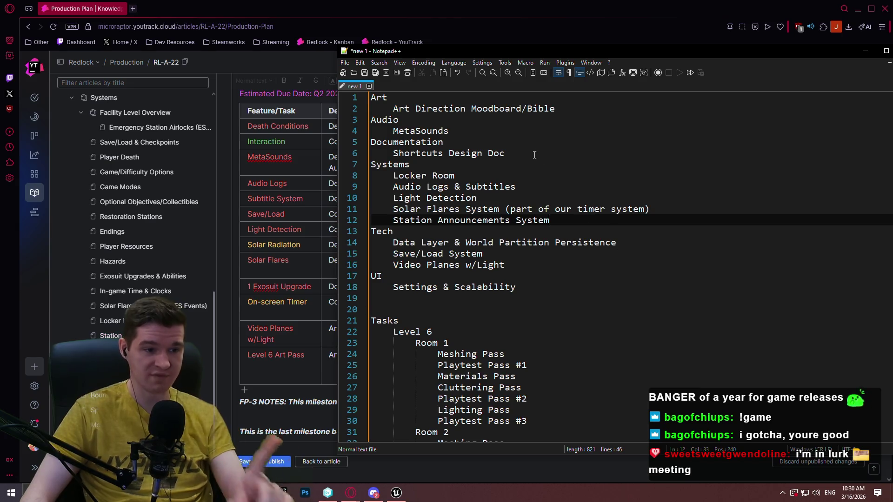
- Add a 'Station' line below Shortcuts Design Doc, then switch to the browser's Redlock logo image
click(508, 153)
key(Return)
text(Statiu)
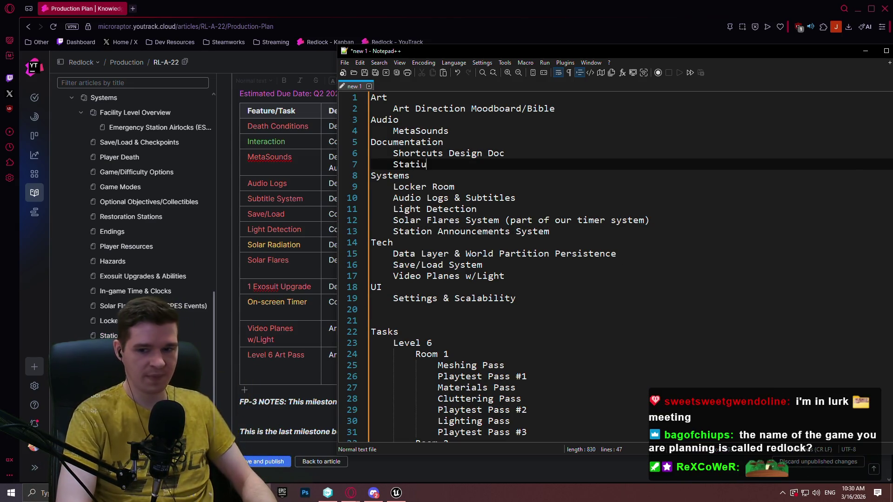
key(BackSpace)
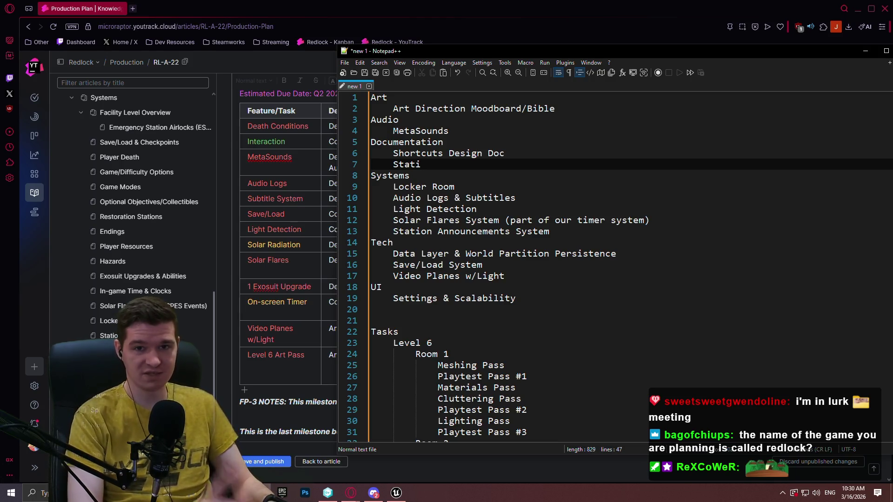
text(on)
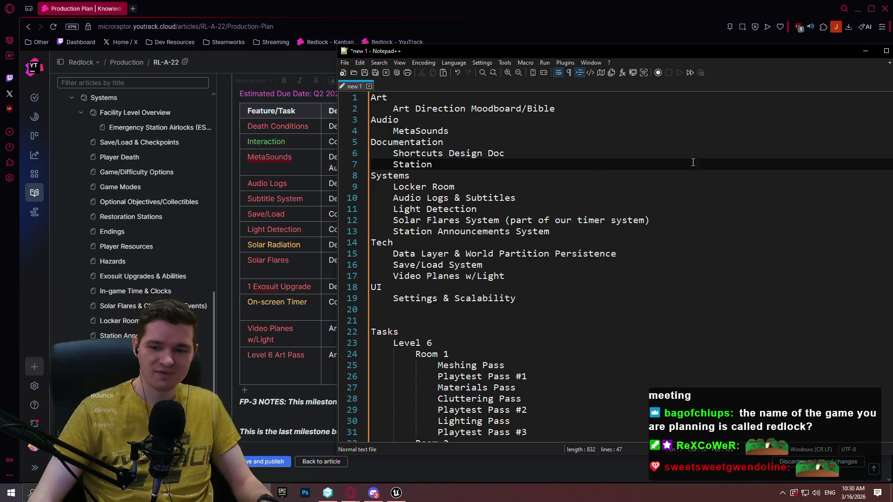
click(262, 491)
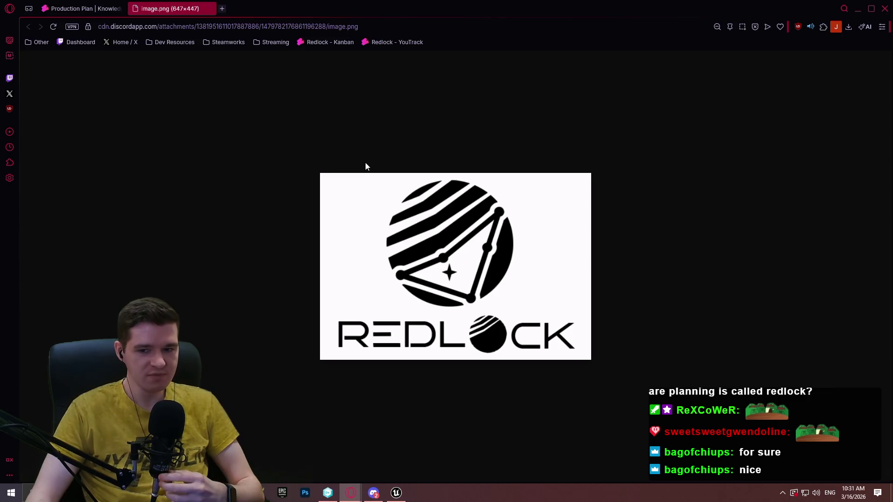
- Close the logo tab and add 'Exosuit Upgrades (extension of BPC_ExosuitAbilities)' below Station Announcements System
click(210, 8)
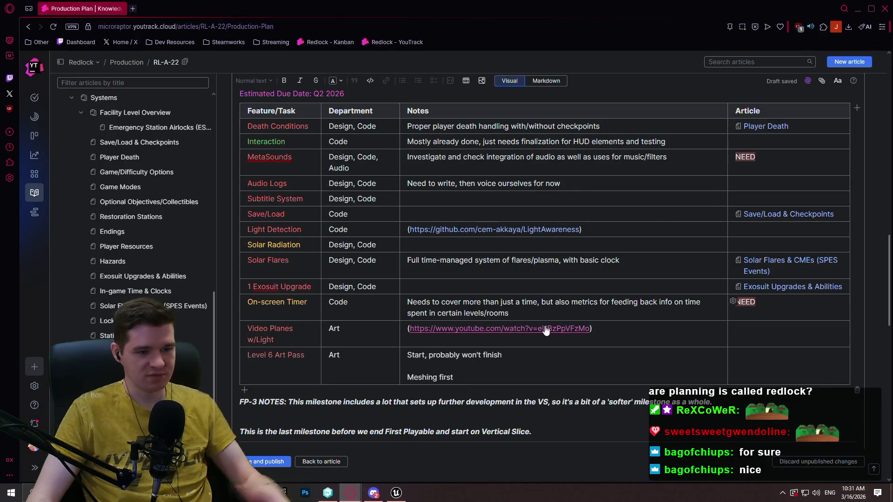
click(259, 493)
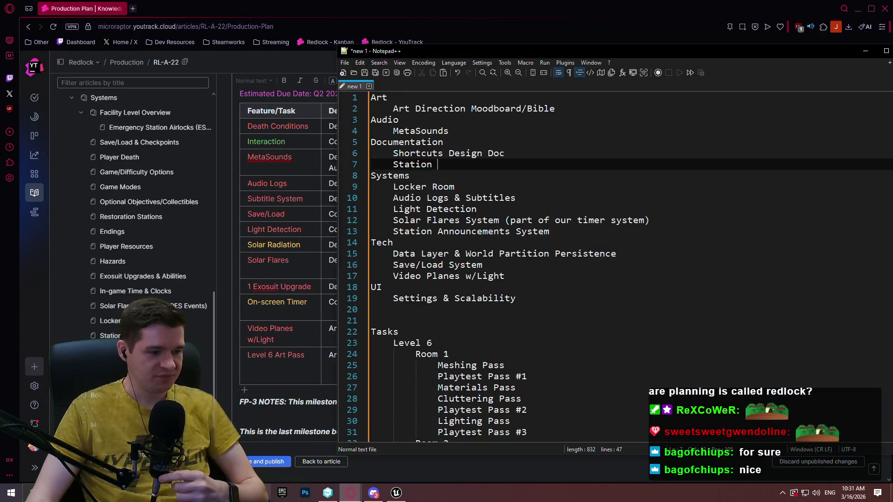
click(643, 221)
click(633, 231)
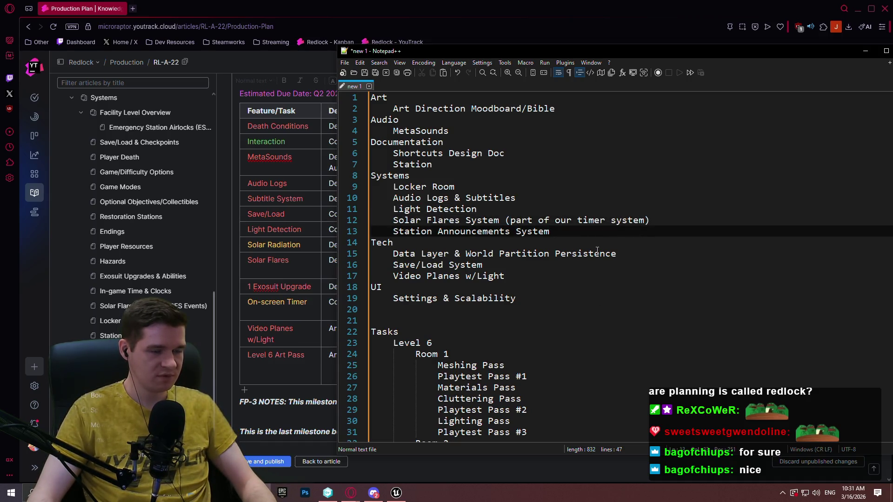
key(Return)
text(Exo)
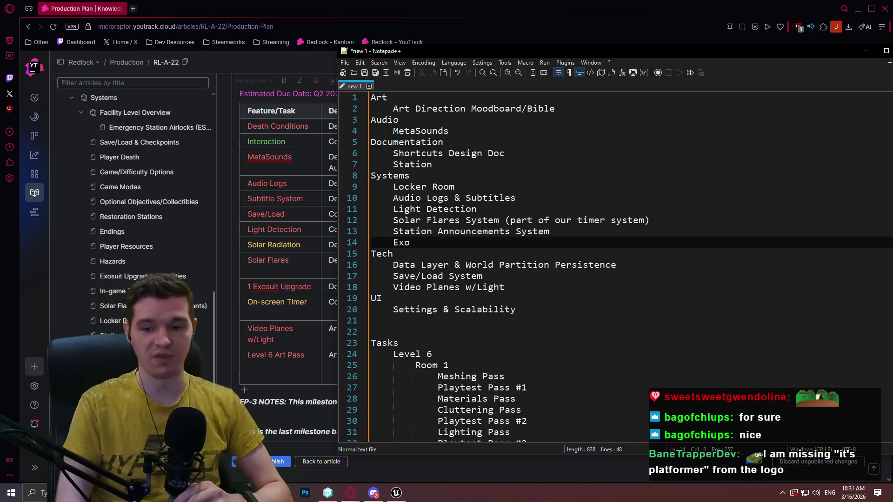
text(lith)
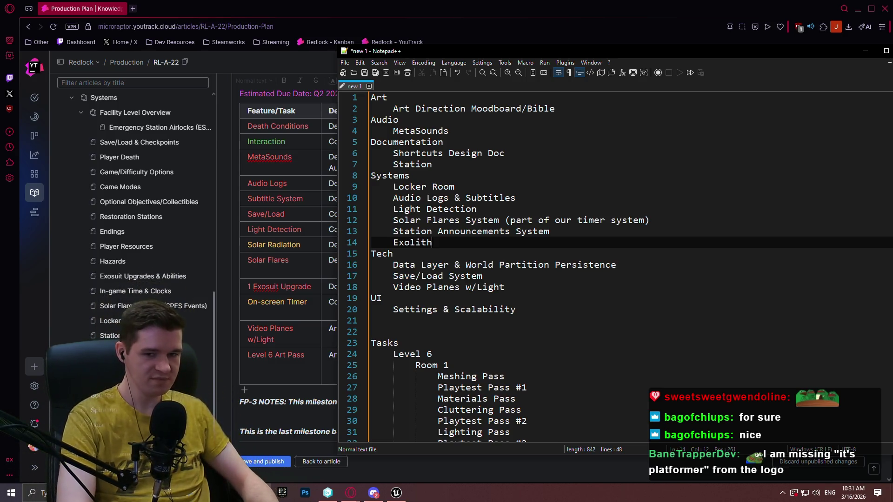
key(BackSpace)
key(BackSpace)
key(BackSpace)
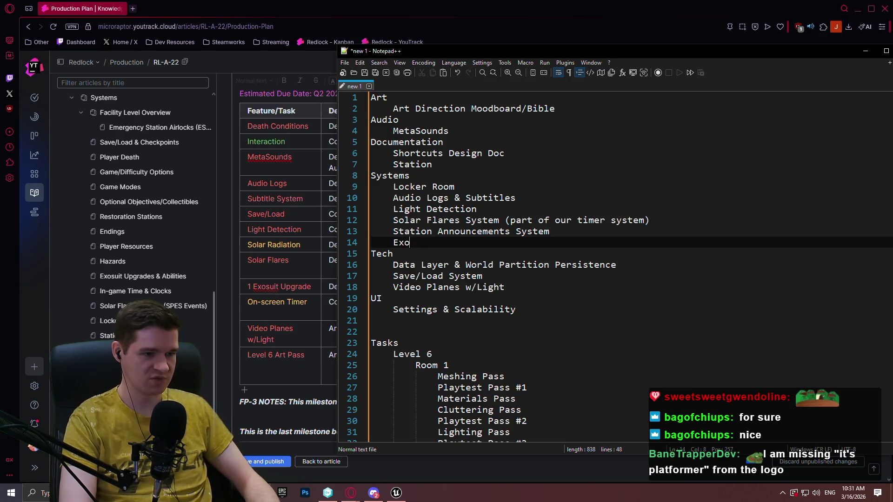
text(suit Upgrade)
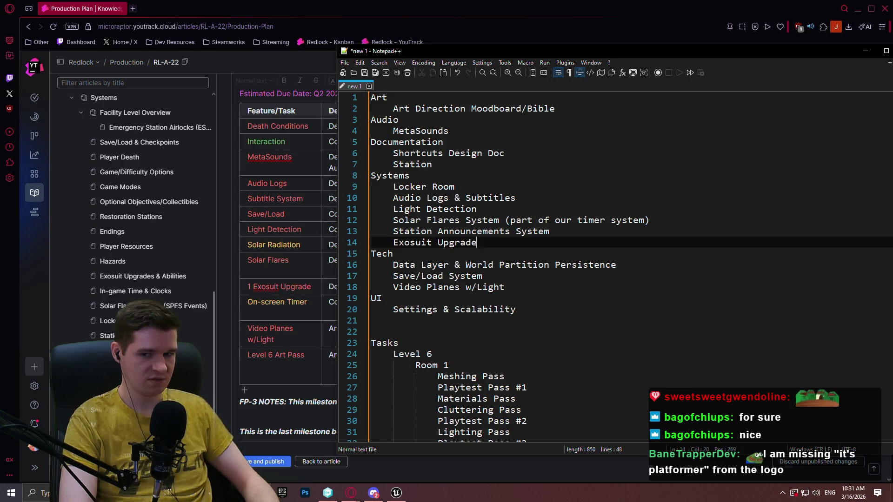
text(s (E)
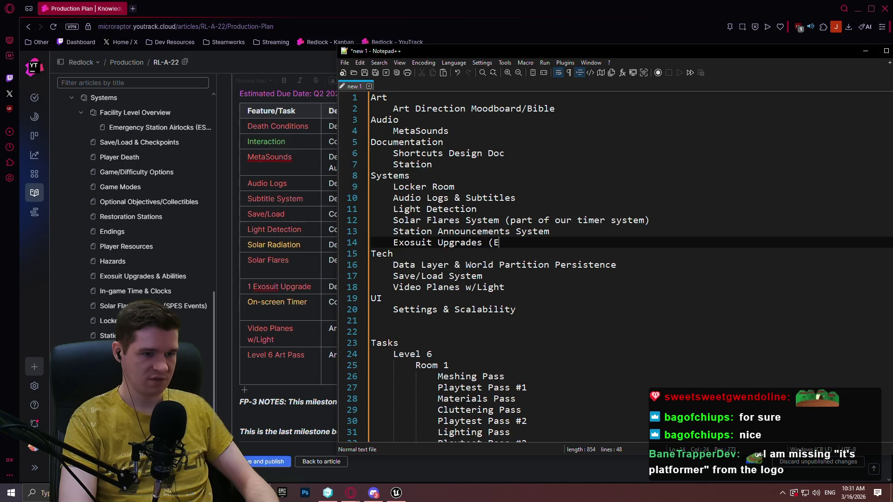
text(nsion of )
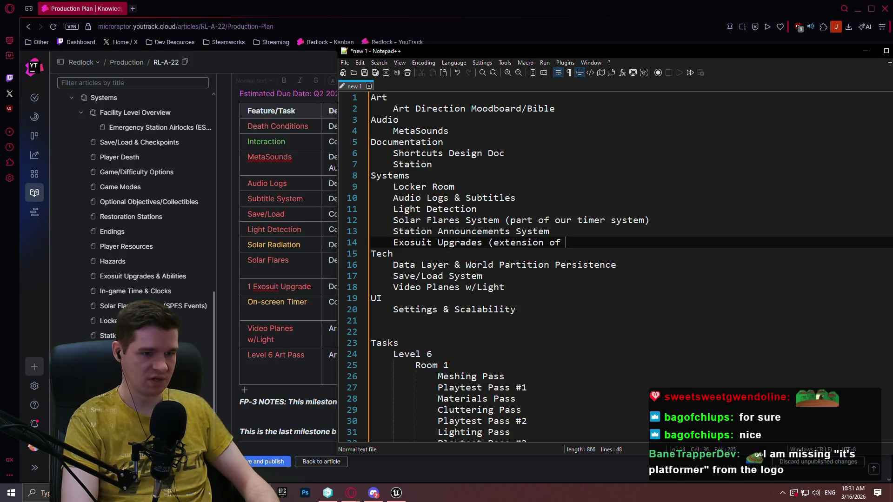
text(BPC_)
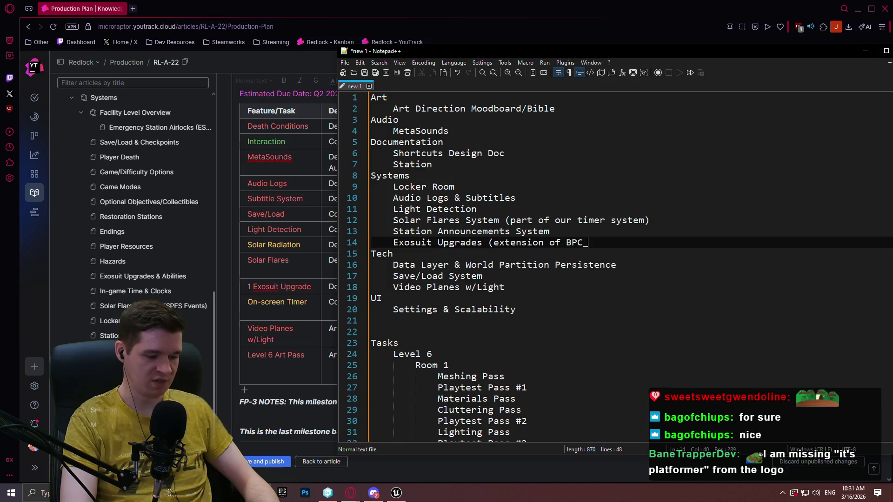
text(Abi)
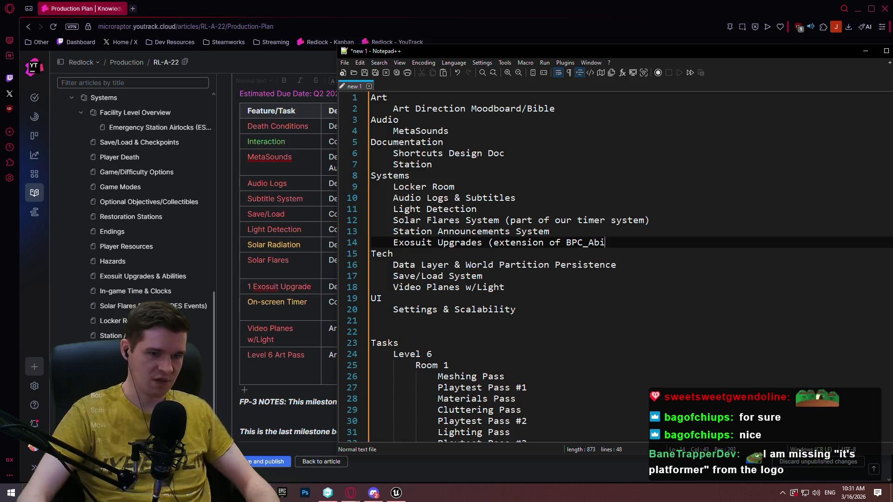
click(396, 491)
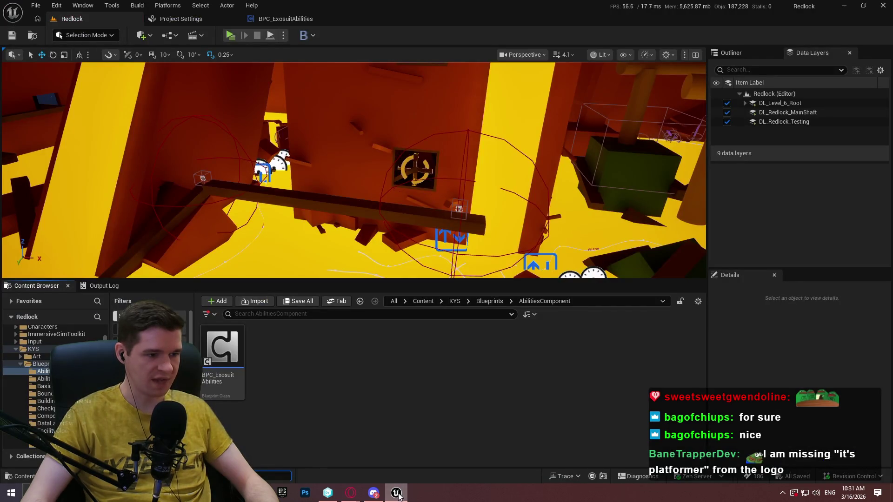
click(396, 492)
key(BackSpace)
key(BackSpace)
key(BackSpace)
text(Exosuit Upgrades (extension of BPC_Exosu)
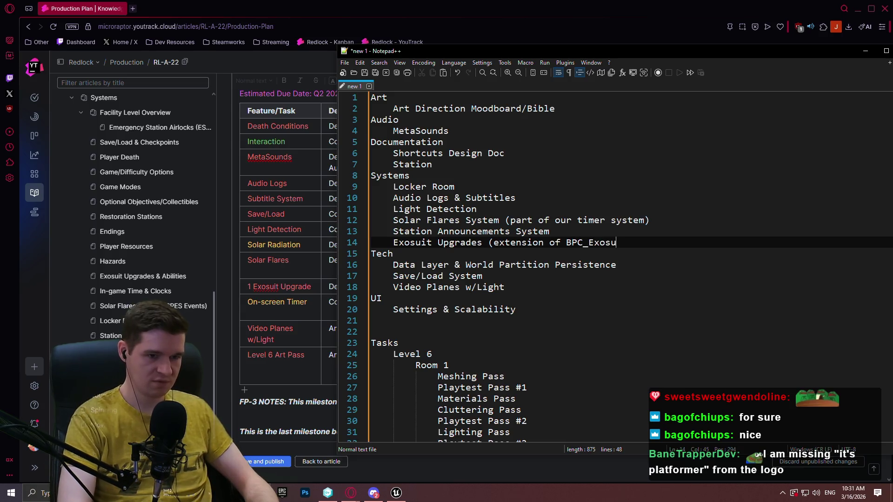
text(itAbilities))
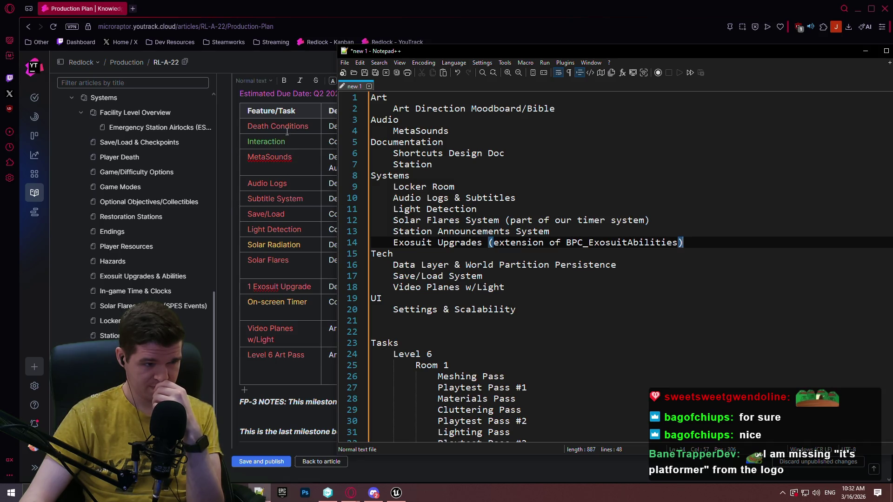
scroll(278, 154, down, 7)
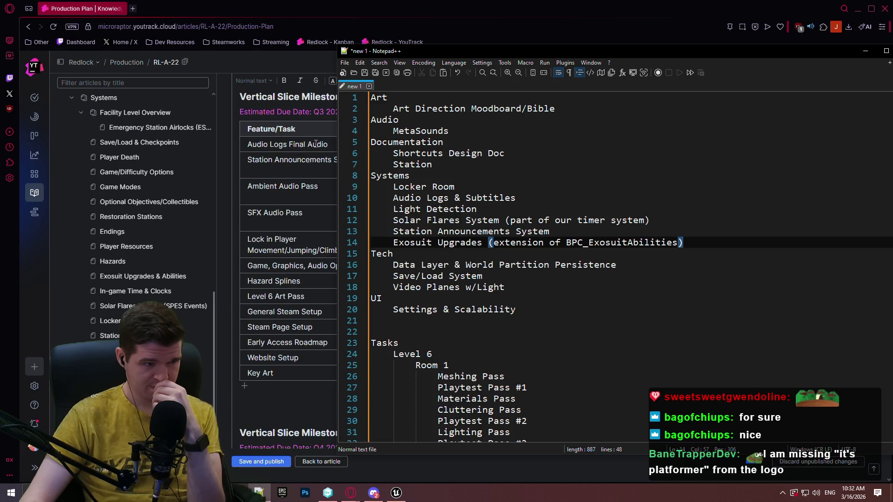
- Add a Level 6 heading under MetaSounds with Room 1 and its Ambient and SFX Sound Passes
mouse_move(476, 52)
mouse_down()
mouse_move(487, 42)
mouse_move(505, 47)
mouse_up()
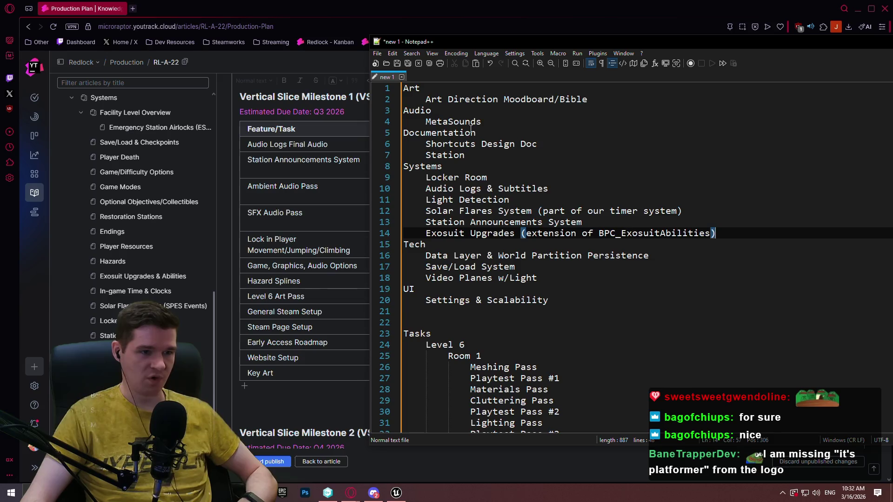
click(493, 119)
key(Return)
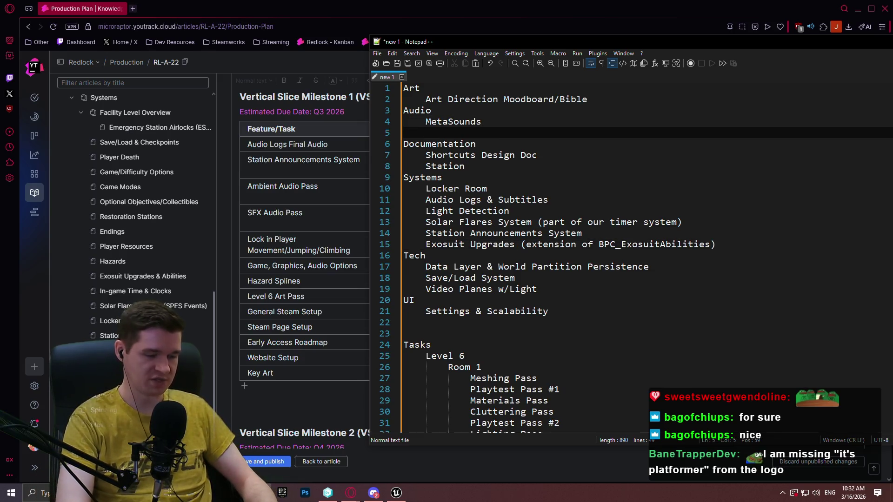
text(L)
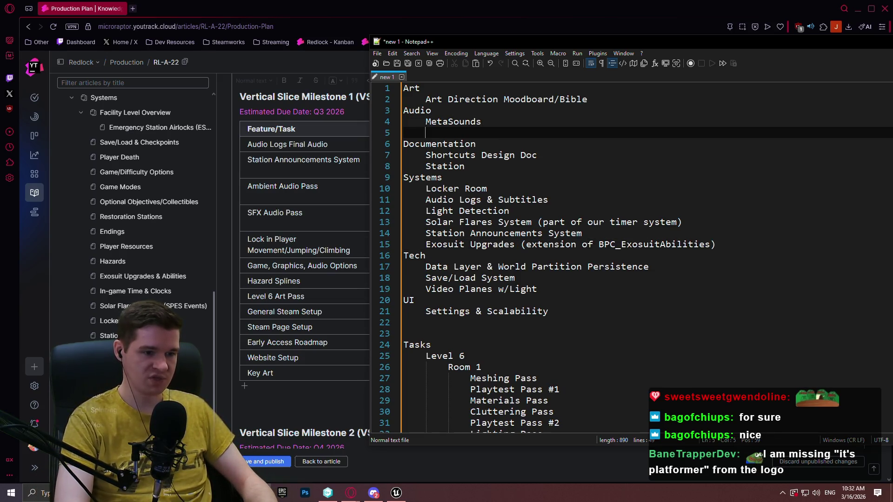
text(evel 6)
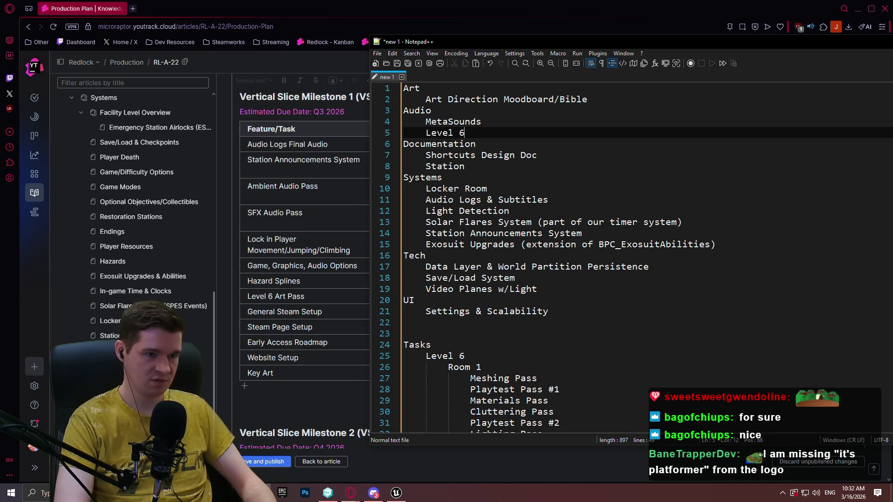
key(BackSpace)
key(Return)
key(Tab)
text(Room 1)
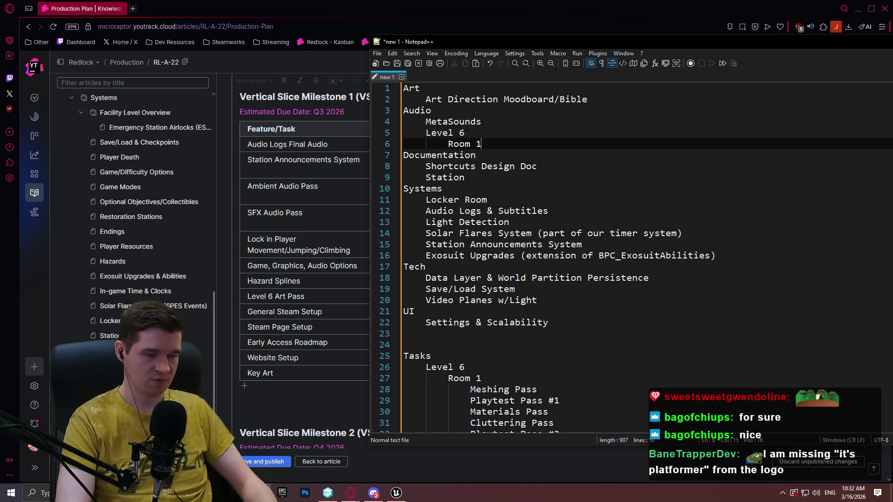
key(Return)
key(Tab)
text(Ambient)
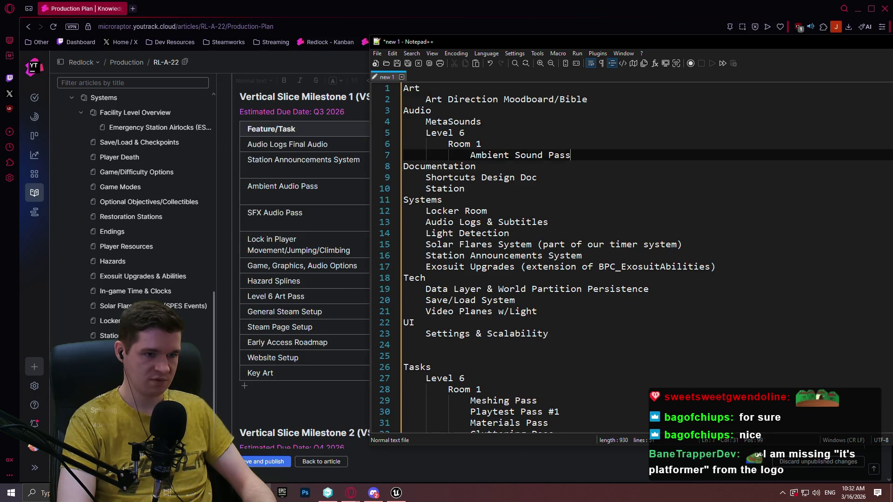
key(Return)
text(SFX Sound Pas)
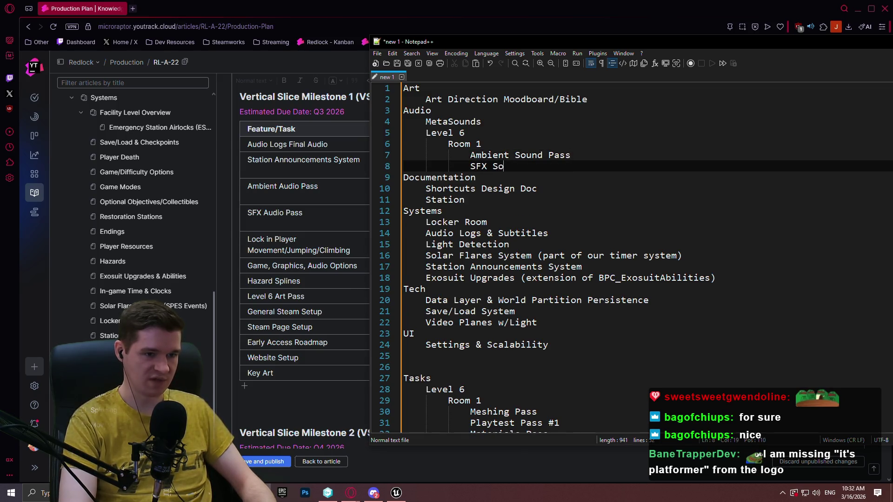
text(s)
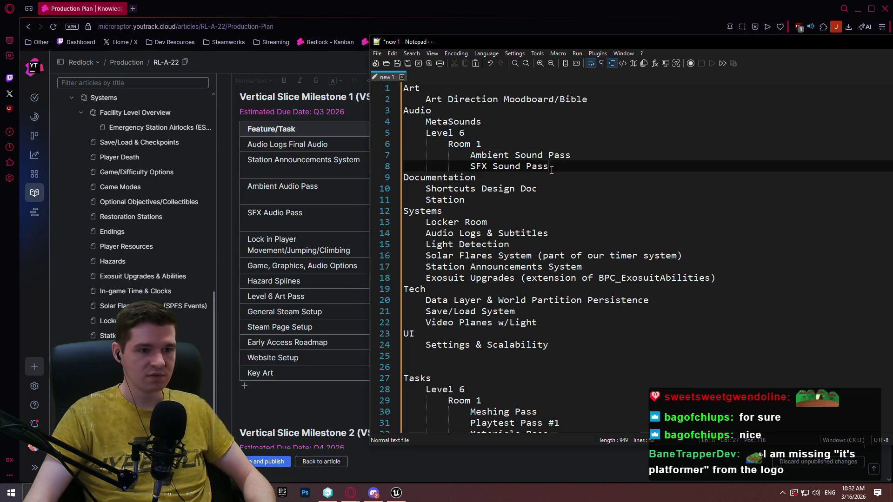
- Duplicate the Room 1 block twice and renumber the copies Room 2 and Room 3
key(shift+Up)
key(shift+Up)
key(shift+Up)
key(ctrl+c)
key(End)
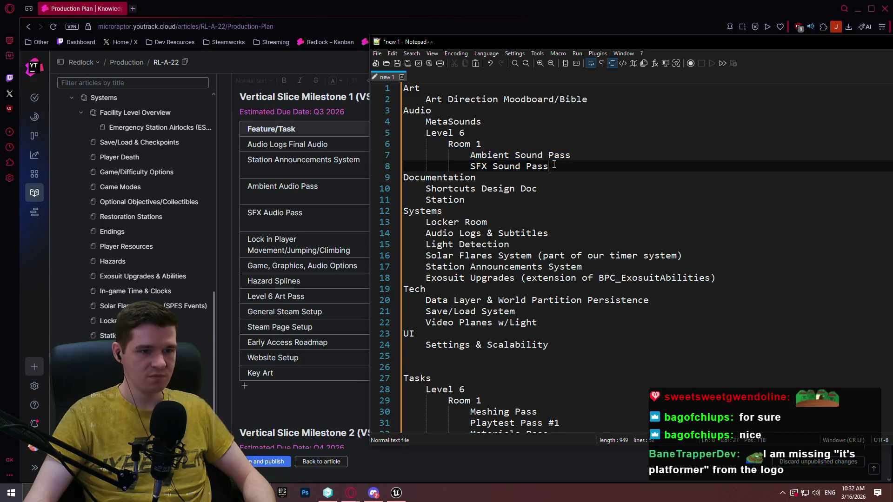
key(ctrl+v)
key(ctrl+v)
click(481, 178)
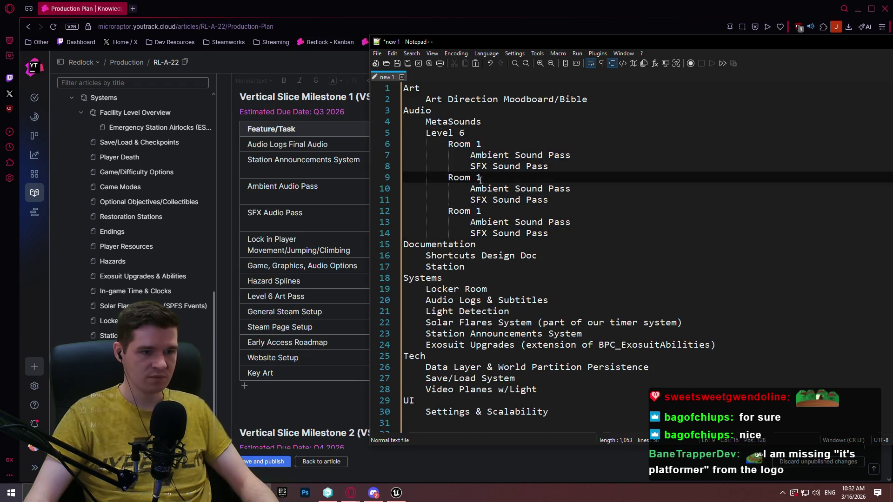
key(shift+Left)
key(shift+Left)
text(2)
key(Down)
key(Down)
key(Down)
key(shift+Left)
text(3)
click(602, 227)
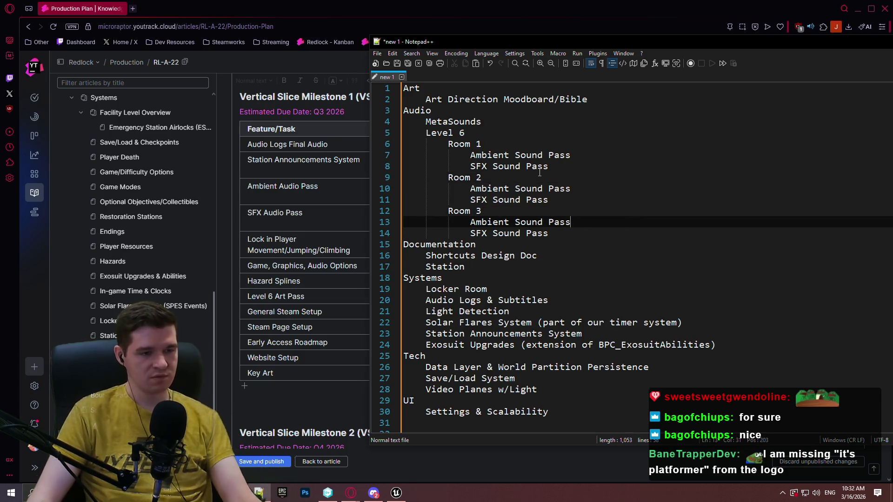
scroll(522, 131, down, 3)
scroll(539, 132, up, 3)
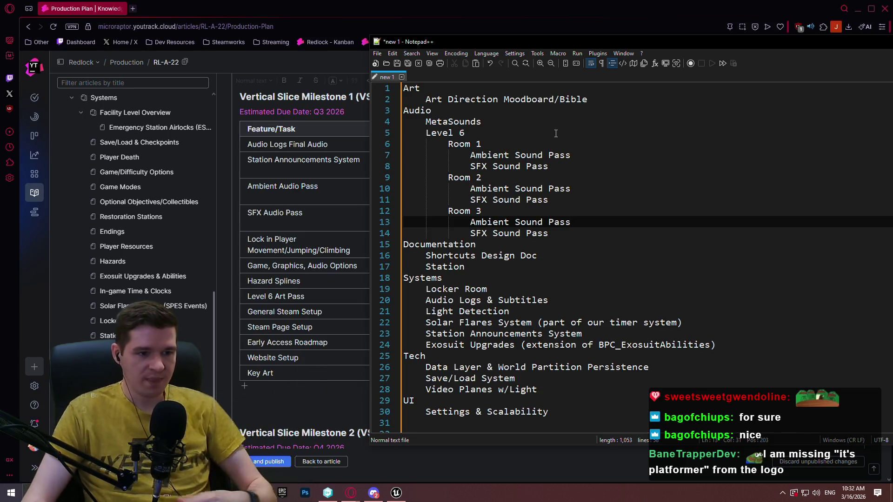
click(568, 265)
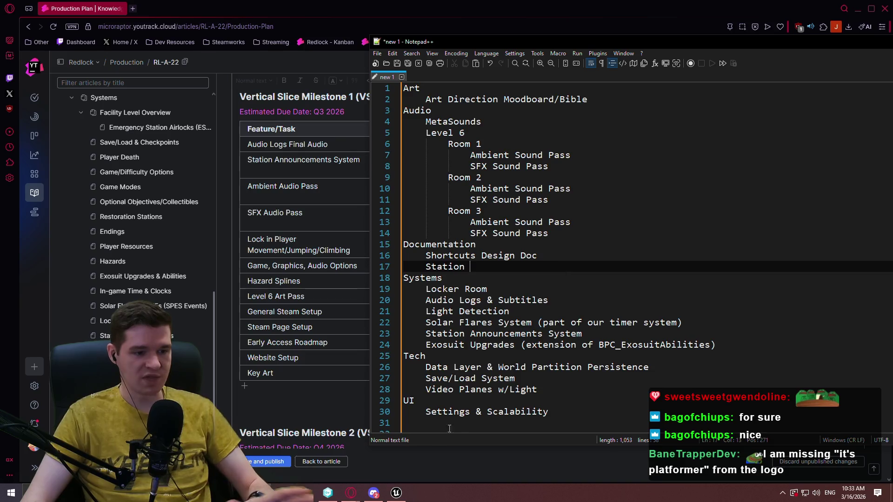
- Switch to Unreal, angle the camera and make the level viewport fullscreen with F11
key(alt+Tab)
drag(488, 194, 515, 159)
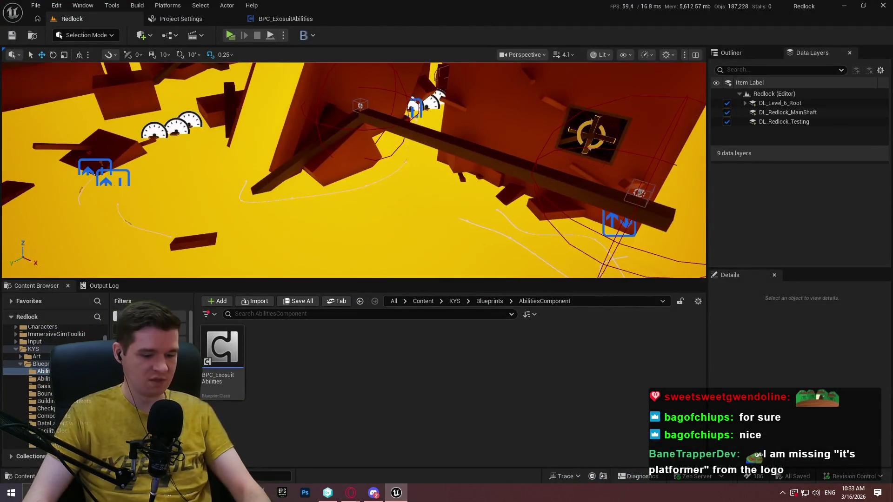
key(F11)
scroll(446, 251, up, 3)
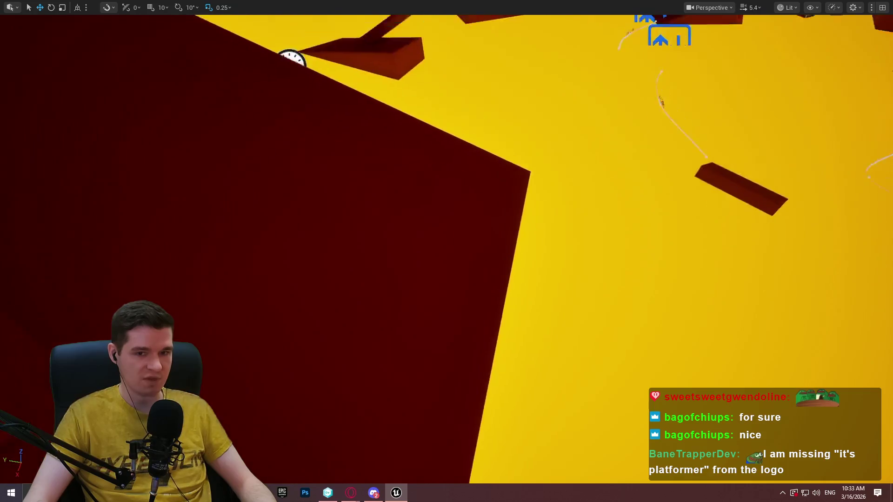
- Fly through the orange structure over the yellow gauge floor to the purple capsules, then return to the Production Plan
key(w)
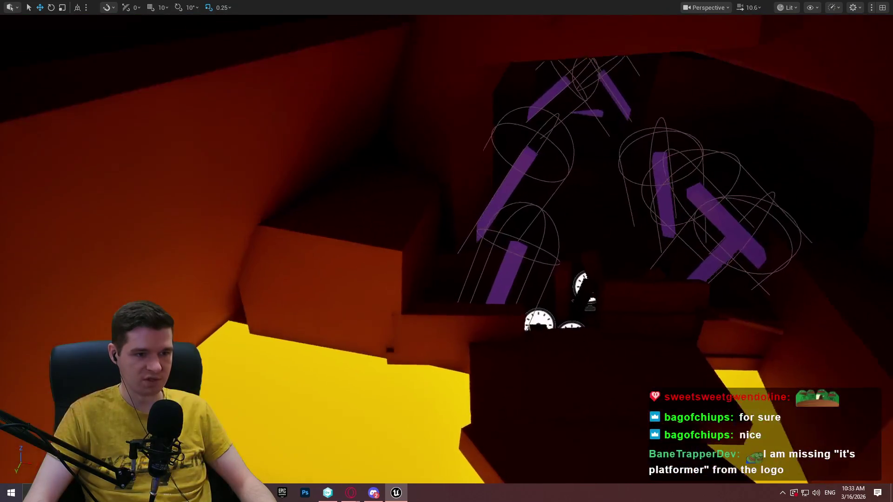
key(w)
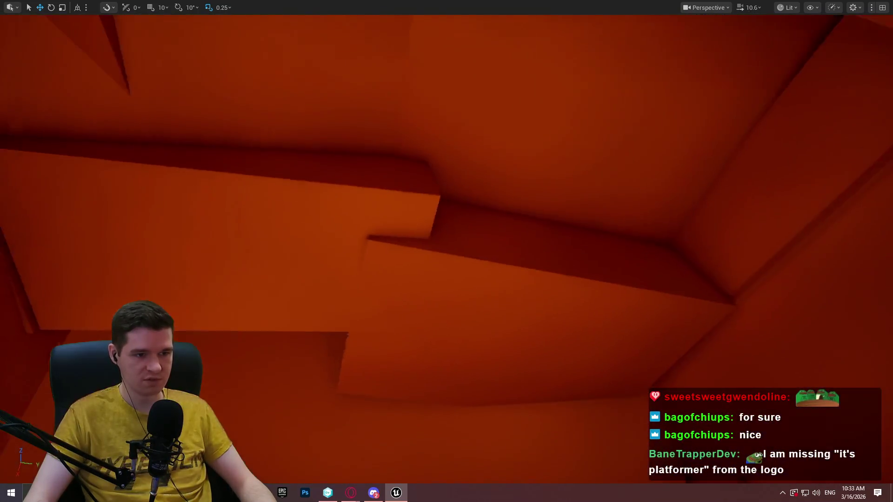
key(w)
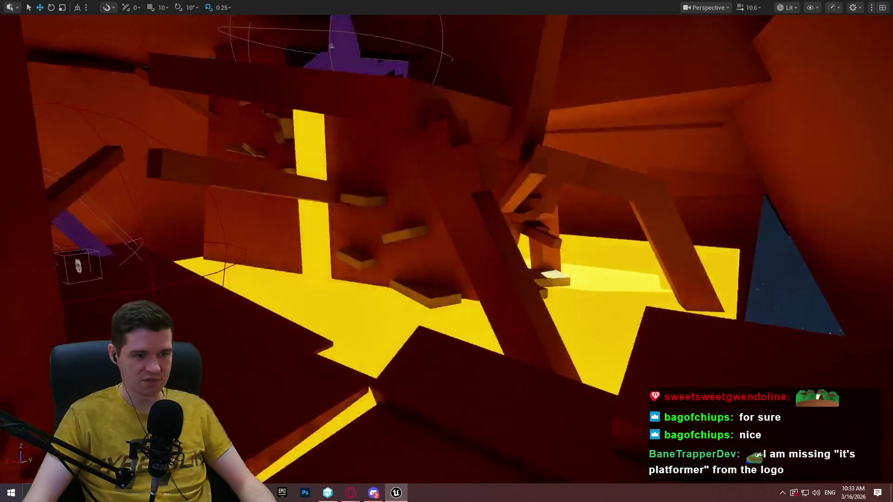
key(w)
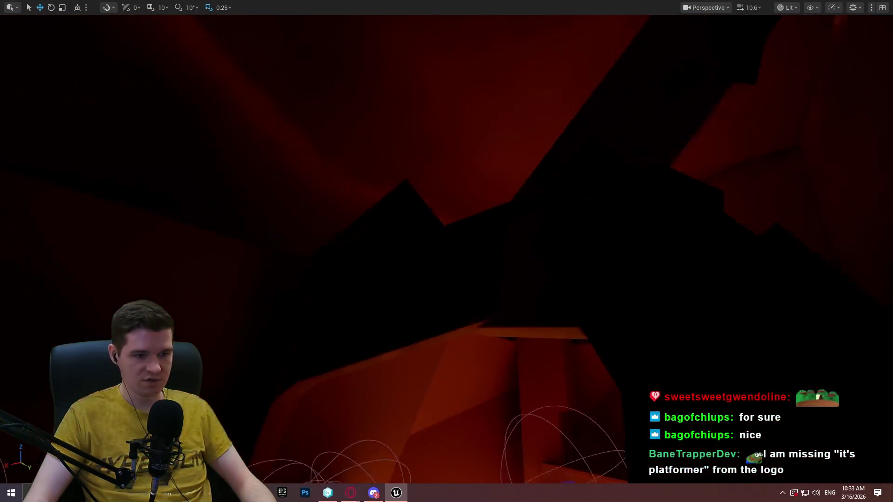
key(w)
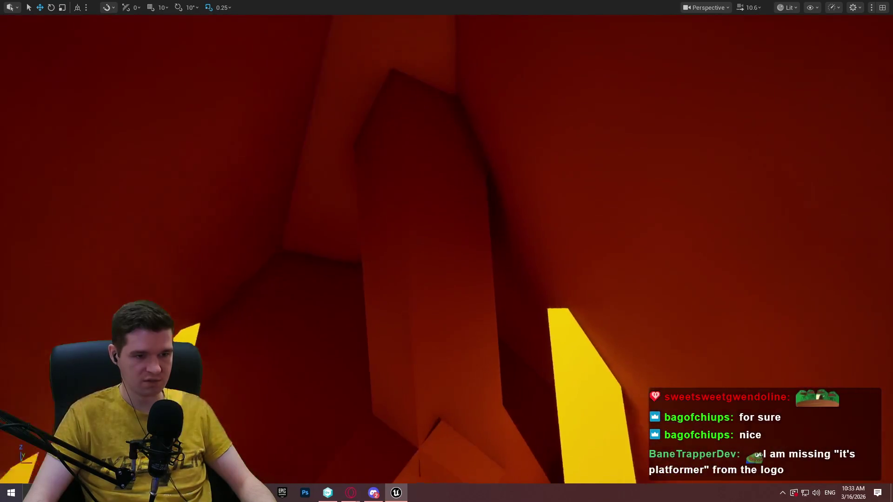
key(w)
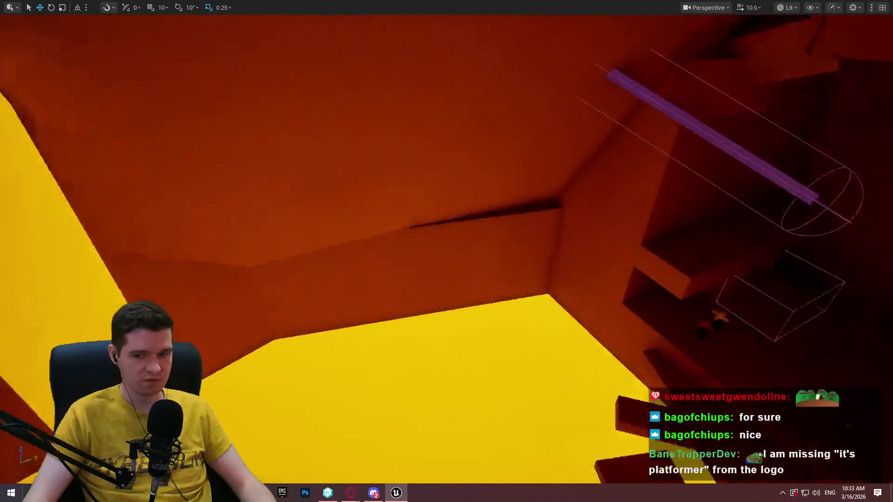
key(w)
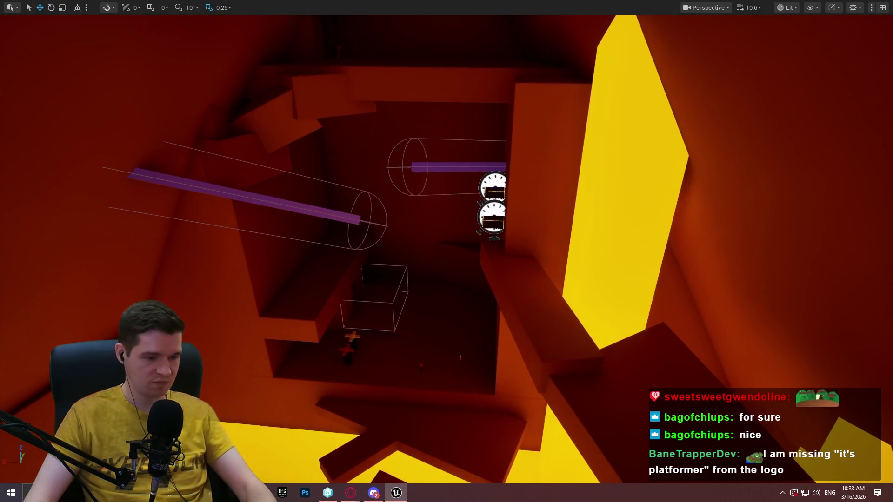
mouse_move(350, 493)
click(379, 437)
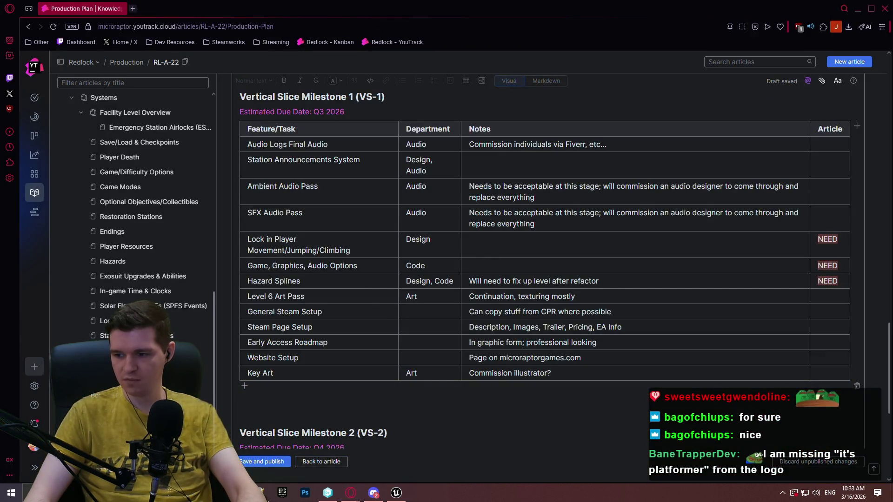
- Place Notepad++ beside the Notes column and complete the line as 'Station Announcements System Design Doc'
click(260, 493)
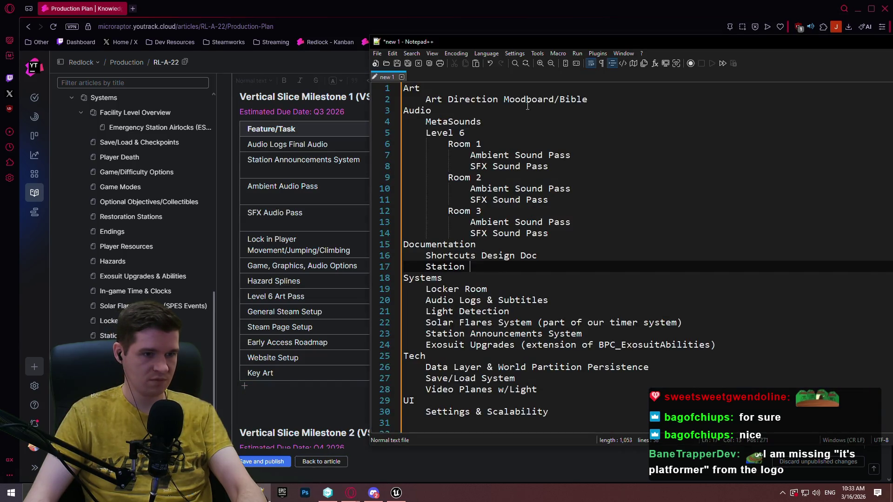
drag(535, 42, 735, 38)
drag(674, 44, 625, 45)
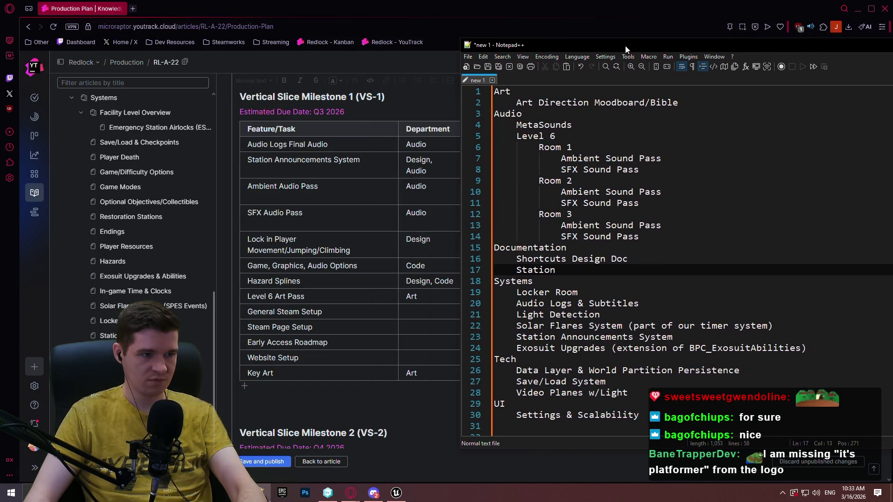
drag(459, 64, 624, 77)
mouse_move(734, 45)
mouse_down()
mouse_move(551, 37)
mouse_move(567, 37)
mouse_up()
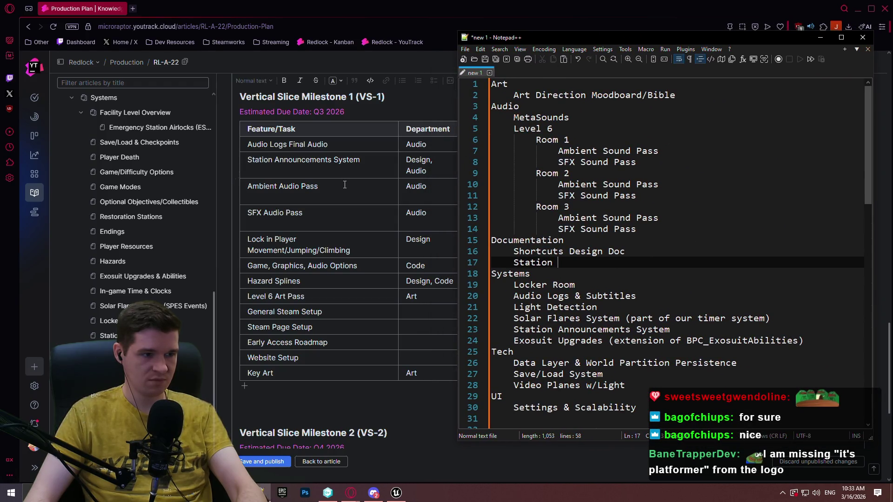
click(594, 262)
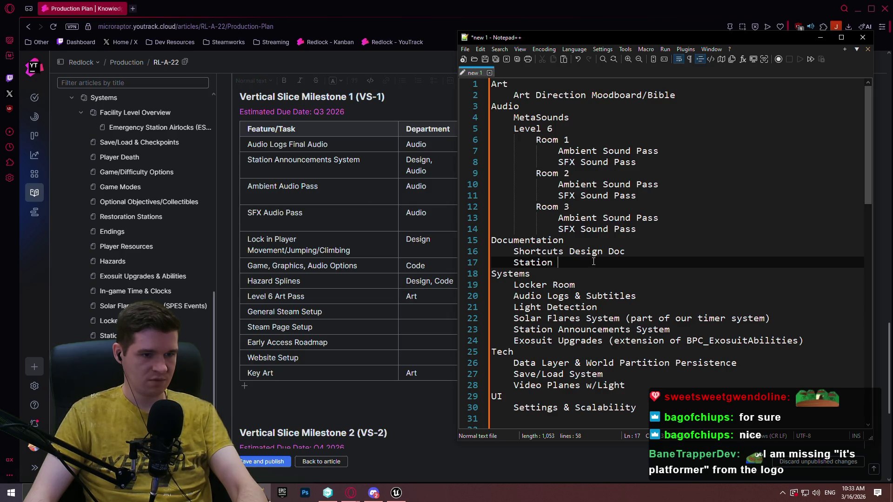
text(Ann)
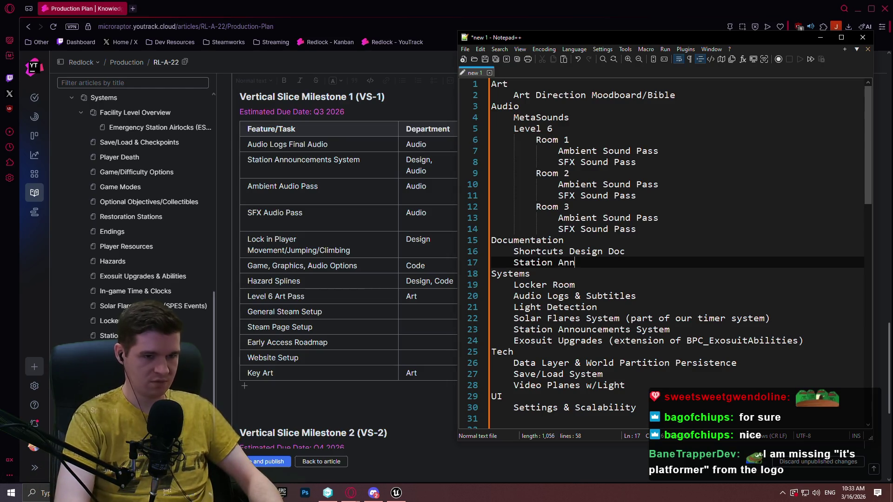
text(ouncements Syste)
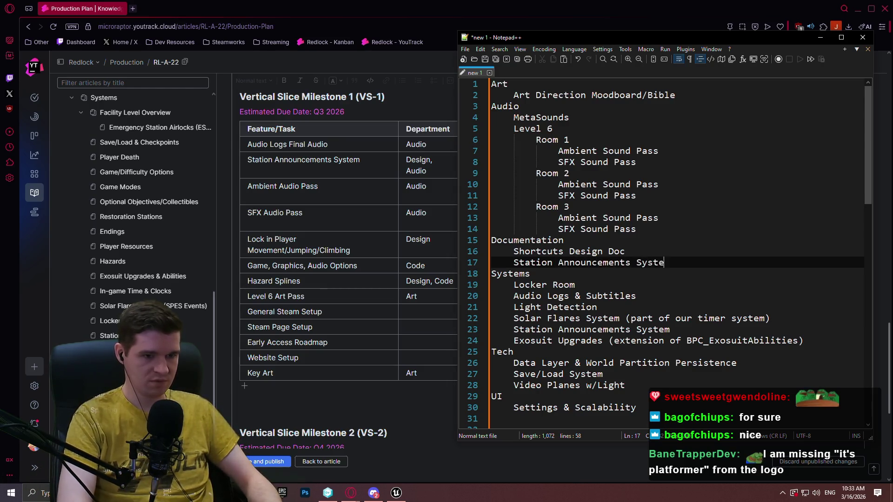
text(m Design Doc)
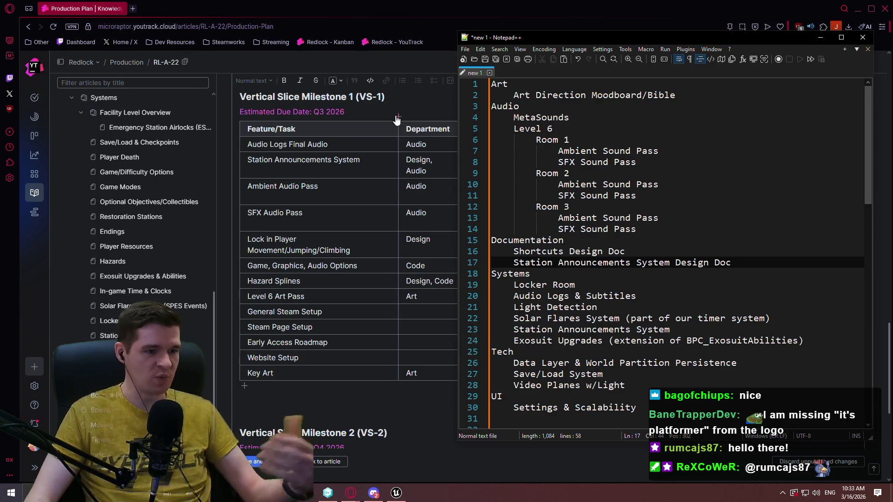
- Add an OTHER heading after the UI section with the indented item 'Lock in Player Movement/Jumping/Climbing'
click(737, 263)
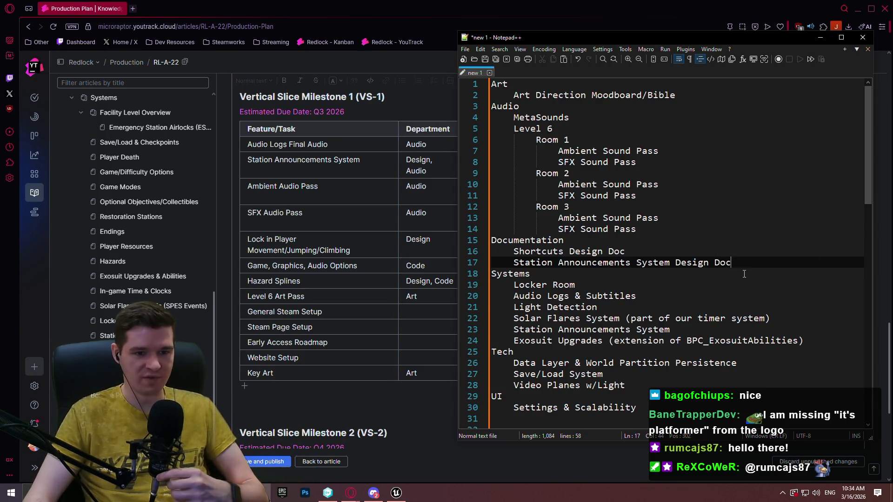
scroll(843, 163, down, 6)
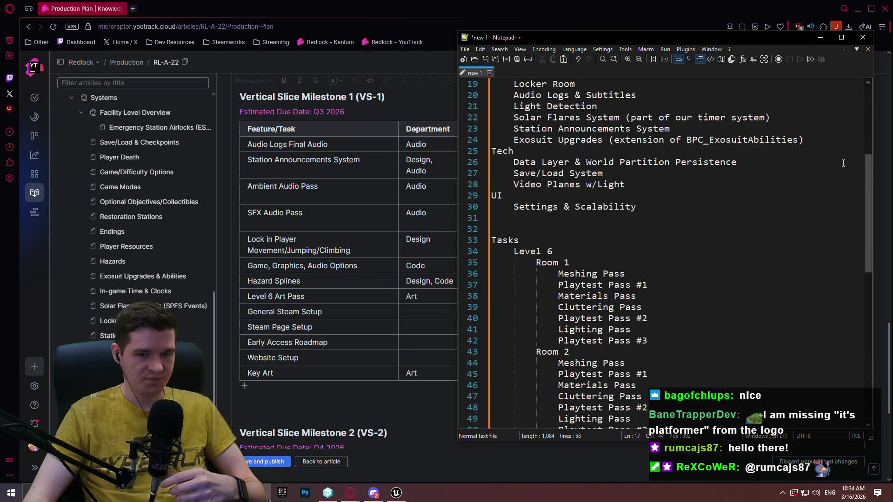
mouse_move(867, 169)
mouse_down()
mouse_move(861, 269)
mouse_move(865, 99)
mouse_up()
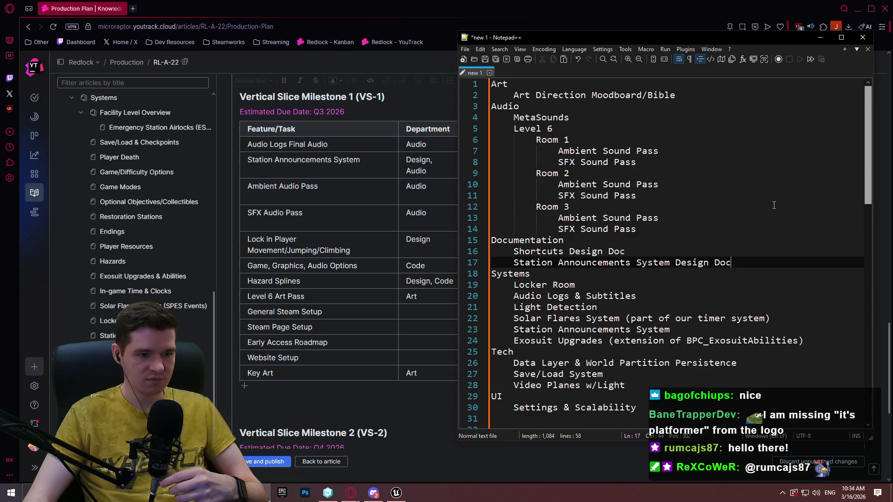
scroll(774, 205, down, 3)
scroll(744, 256, up, 3)
scroll(697, 326, down, 1)
click(664, 374)
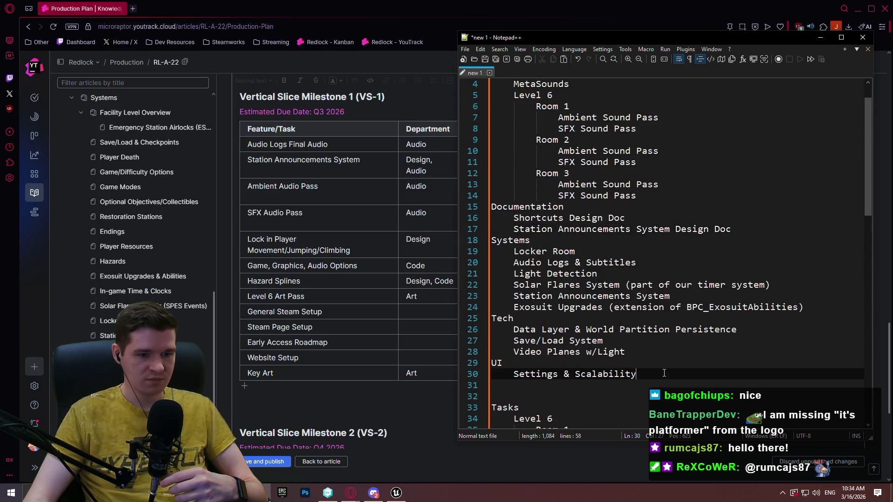
key(Return)
key(Return)
text(OTHER)
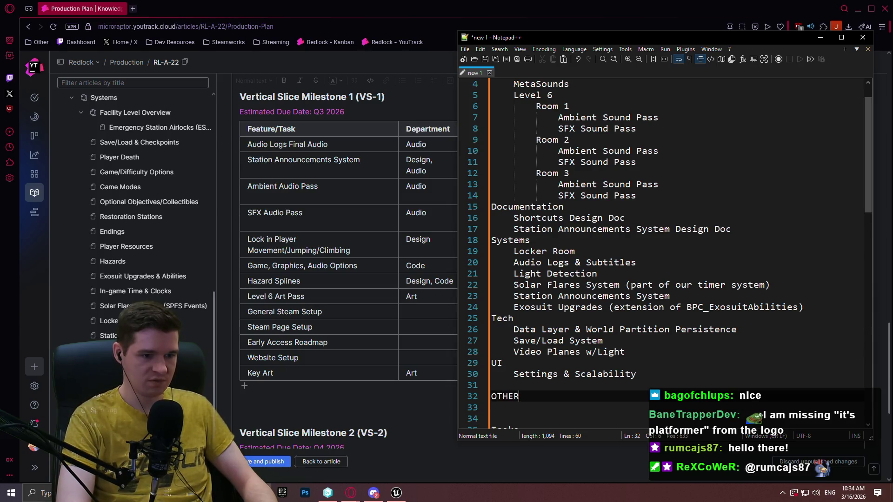
key(Return)
key(Tab)
text(ock i)
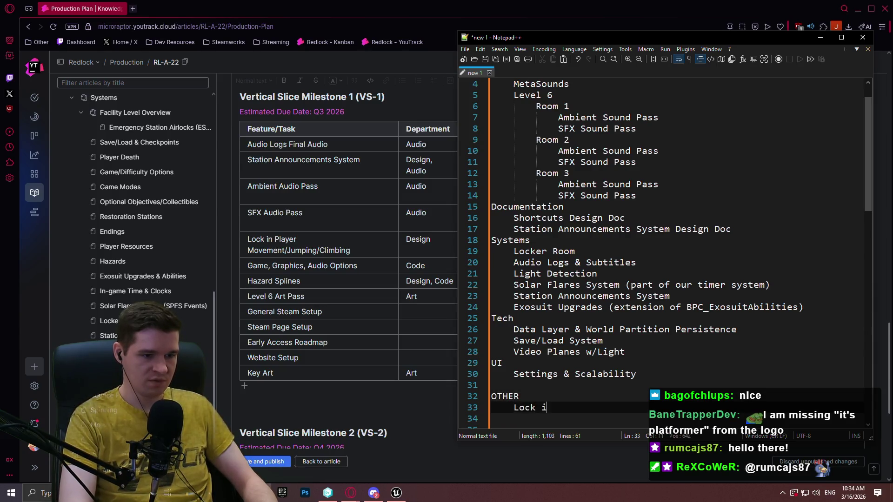
text(n Player Movement/Jumping)
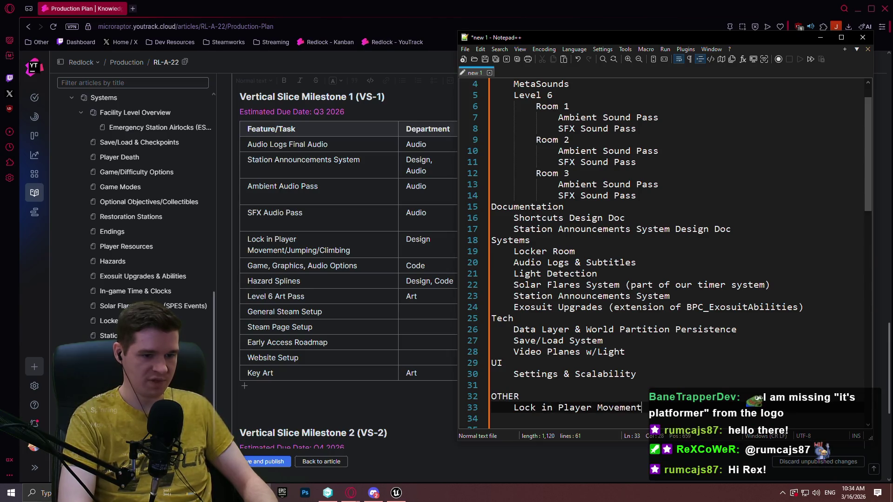
text(/)
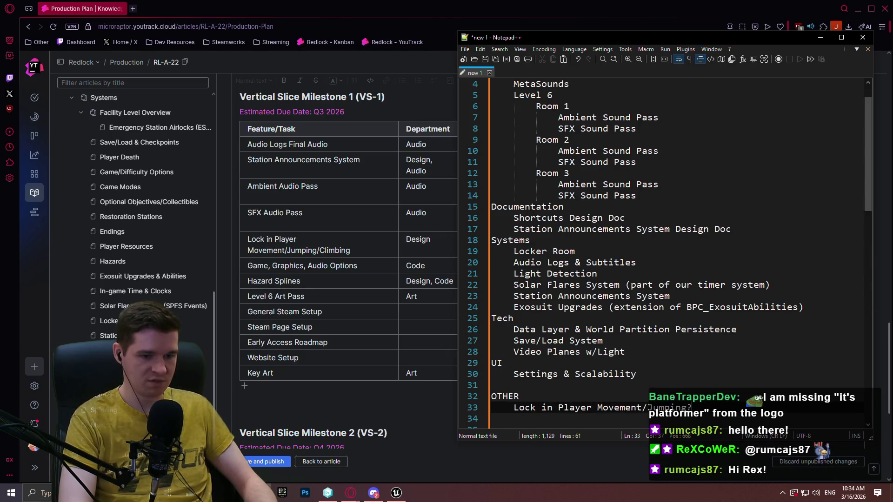
text(Climbing)
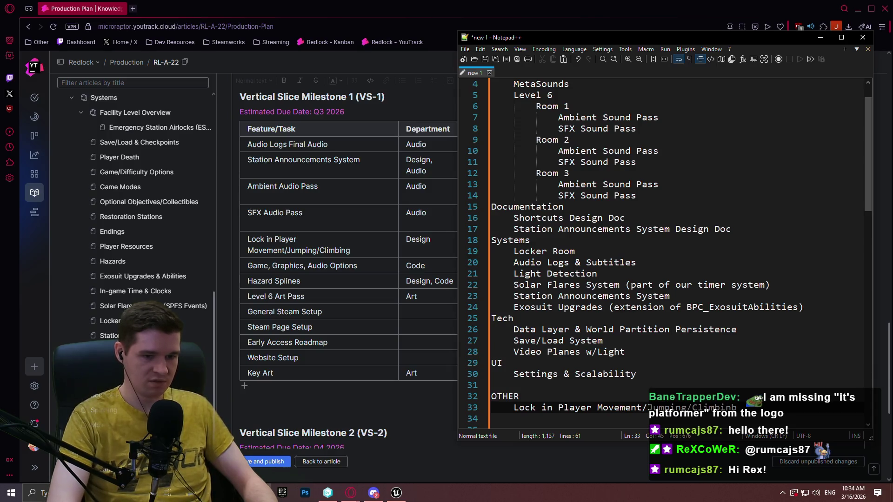
scroll(652, 290, down, 1)
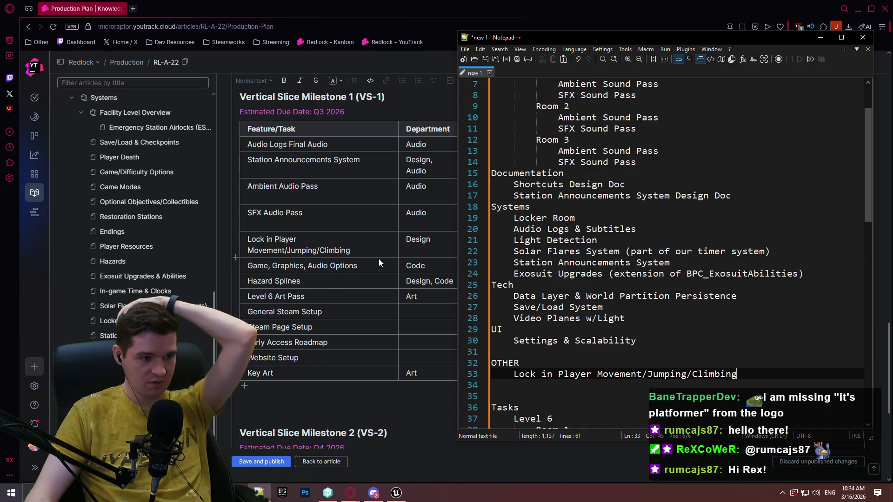
scroll(671, 242, down, 3)
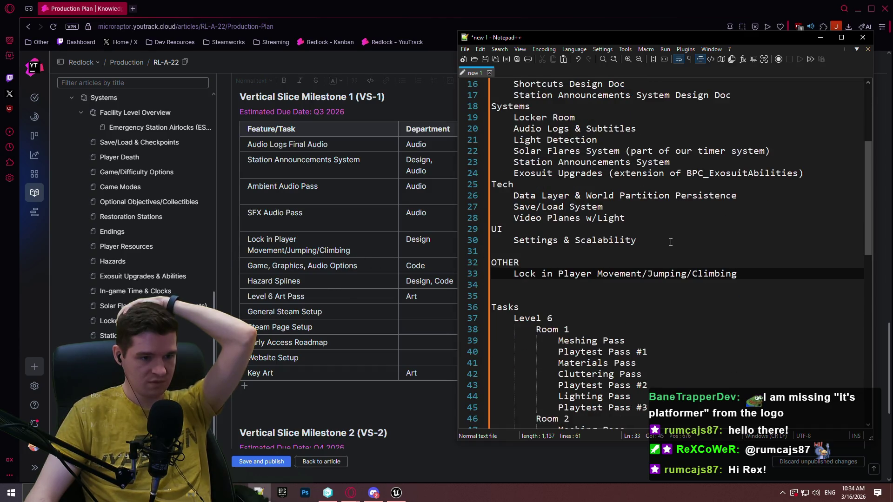
click(670, 243)
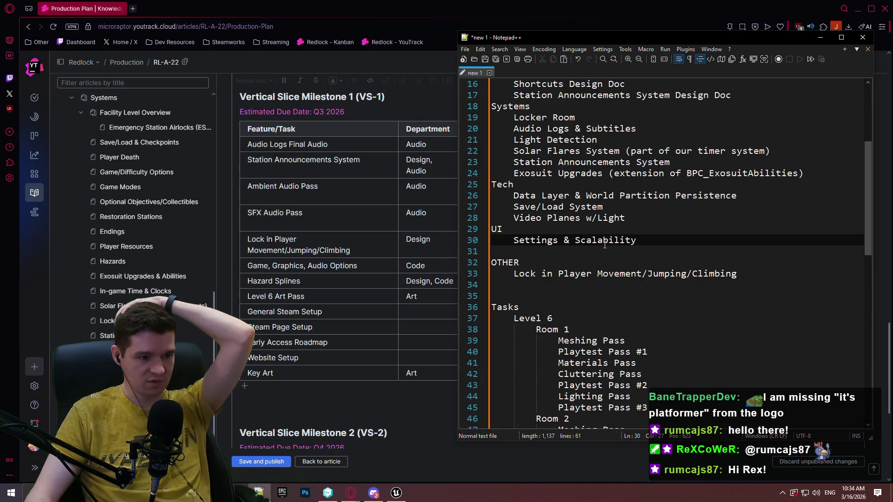
- Add 'Common UI Styles Pass' below Settings & Scalability in the UI list, then switch to Unreal
click(652, 247)
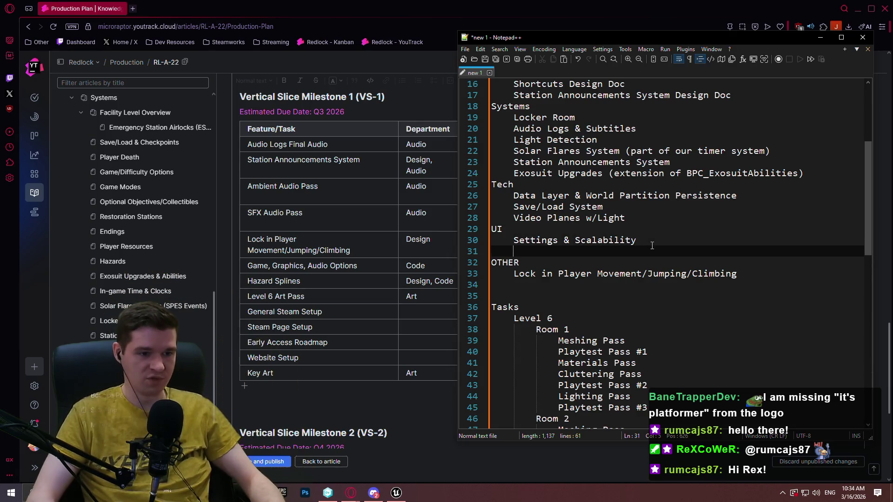
click(678, 241)
key(Return)
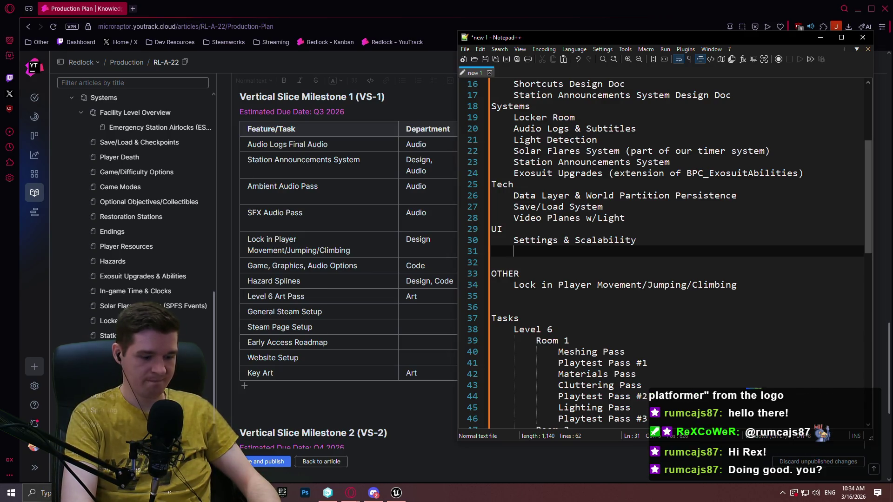
text(UI)
key(BackSpace)
key(BackSpace)
text(C)
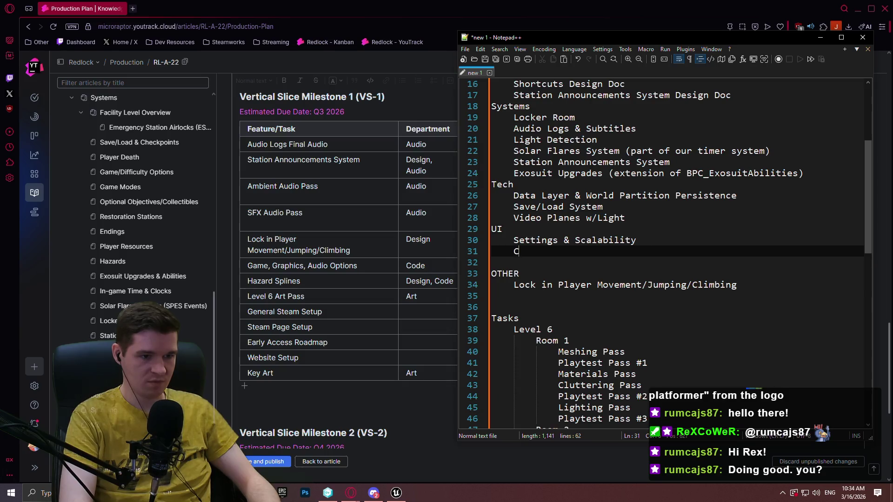
text(ommon UI Styles Pass)
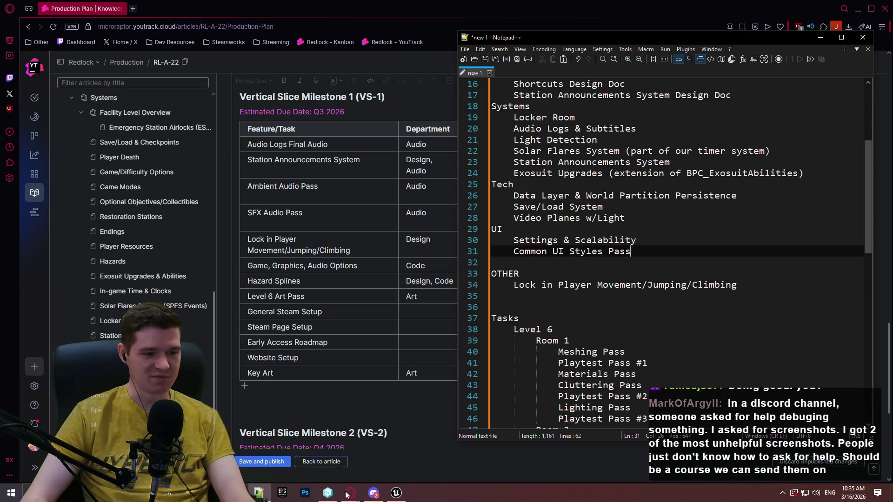
click(396, 492)
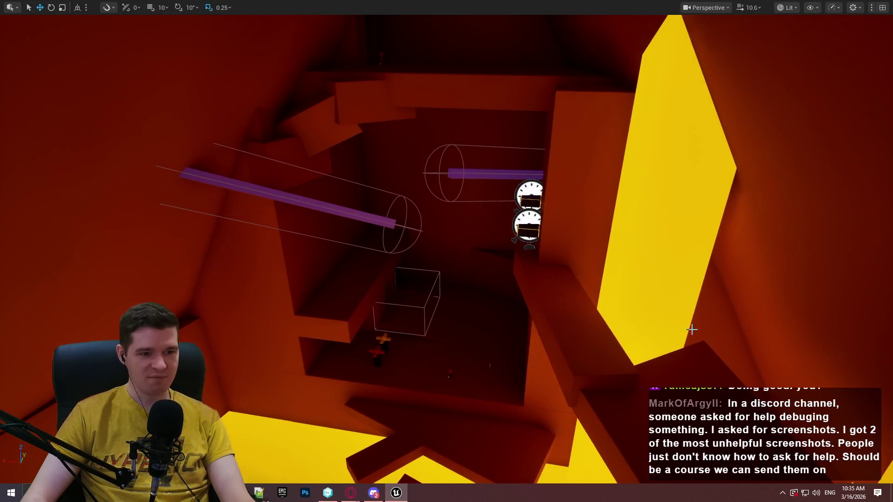
- Snip the orange level interior in Unreal's viewport, then bring Notepad++ back
key(Print)
mouse_move(174, 16)
mouse_down()
mouse_move(513, 335)
mouse_move(714, 445)
mouse_up()
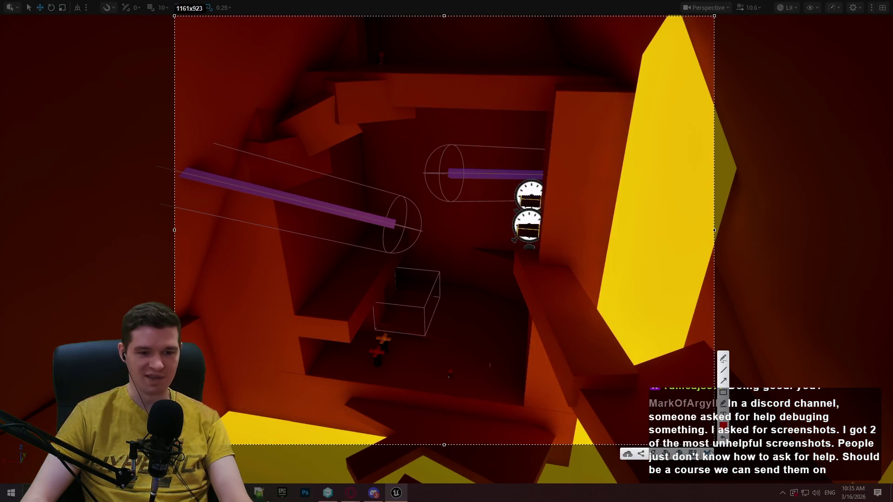
click(707, 453)
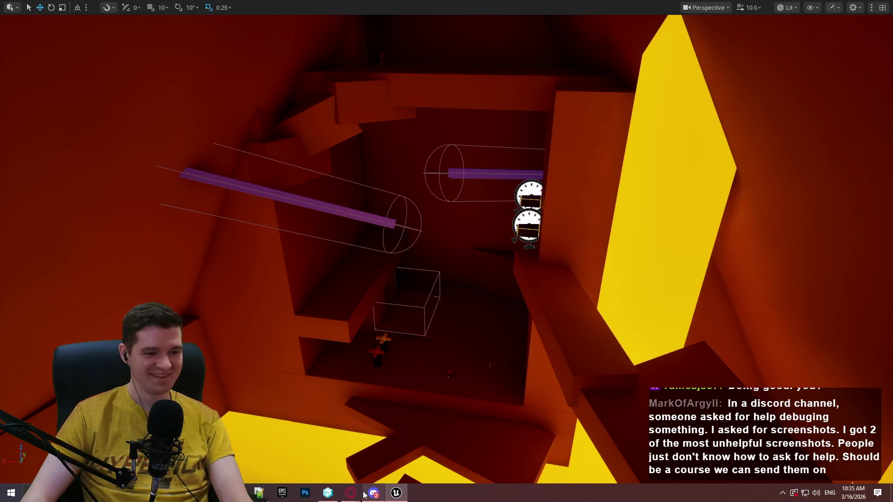
click(259, 493)
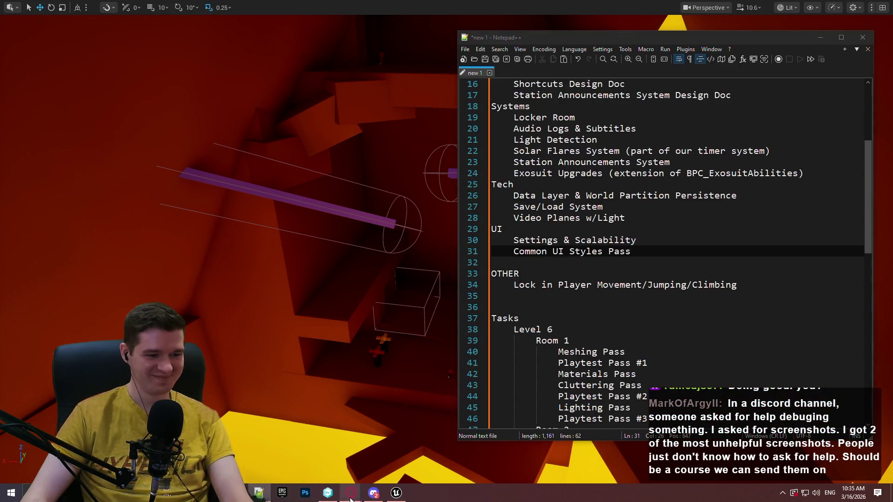
click(350, 493)
- Below OTHER, add a 'Steam' heading with an indented 'Steam Store Page' line
click(259, 493)
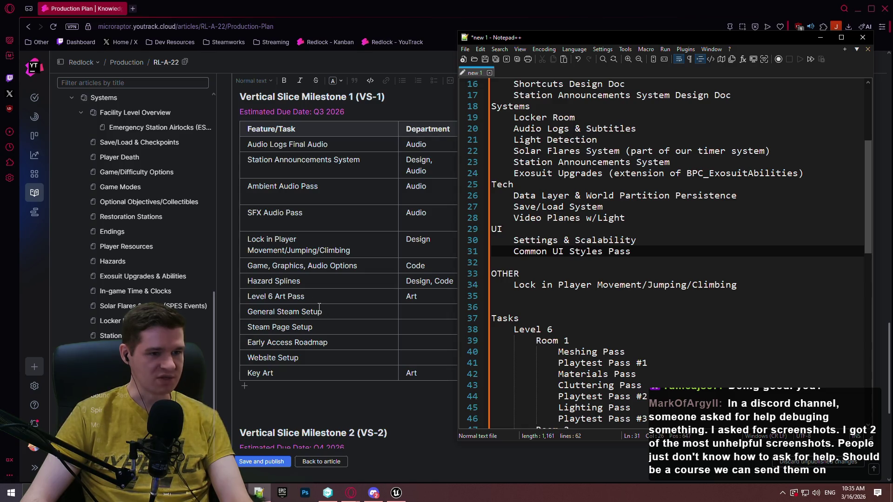
click(535, 296)
key(Return)
key(Up)
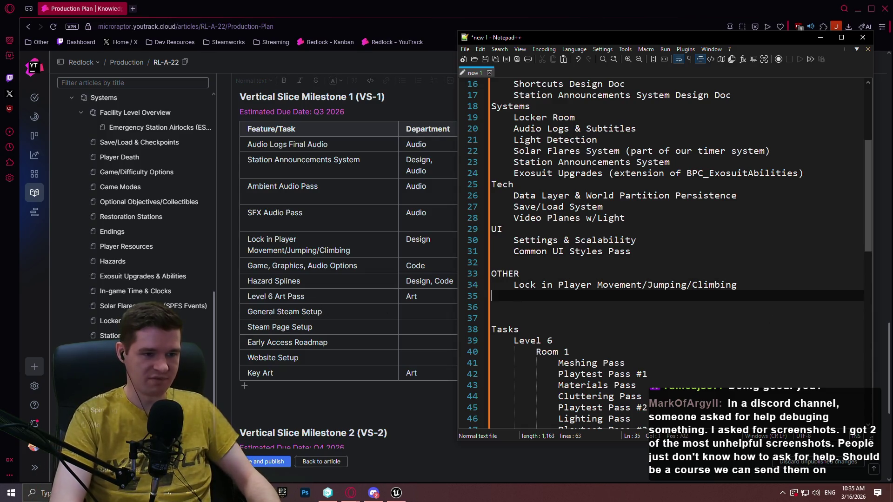
key(Return)
text(Steam)
key(Return)
key(Tab)
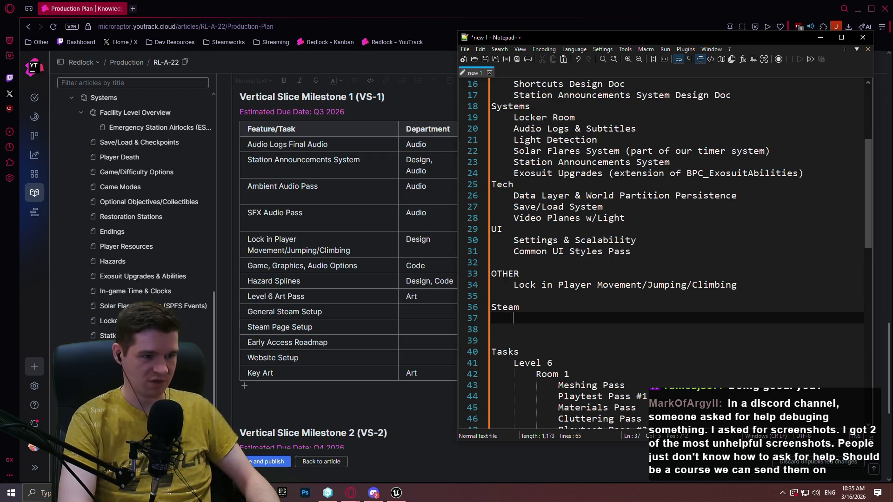
text(Steam Sto)
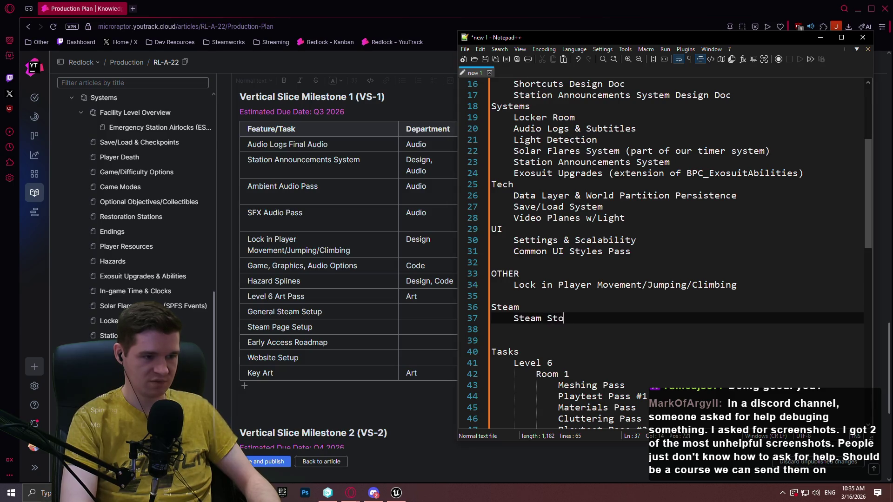
key(BackSpace)
key(BackSpace)
key(BackSpace)
text(tore Page)
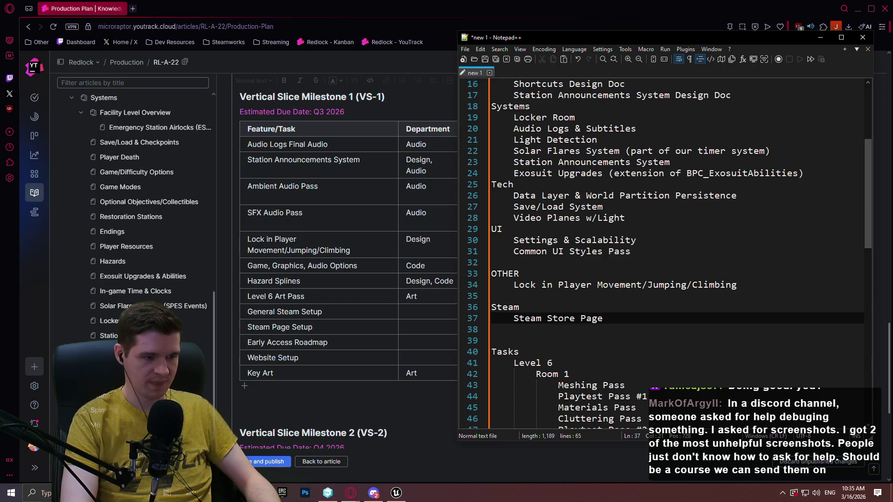
- Nest Screenshots, Trailer and Key Page Art under Steam Store Page, then open Desktop in File Explorer
key(Return)
key(Tab)
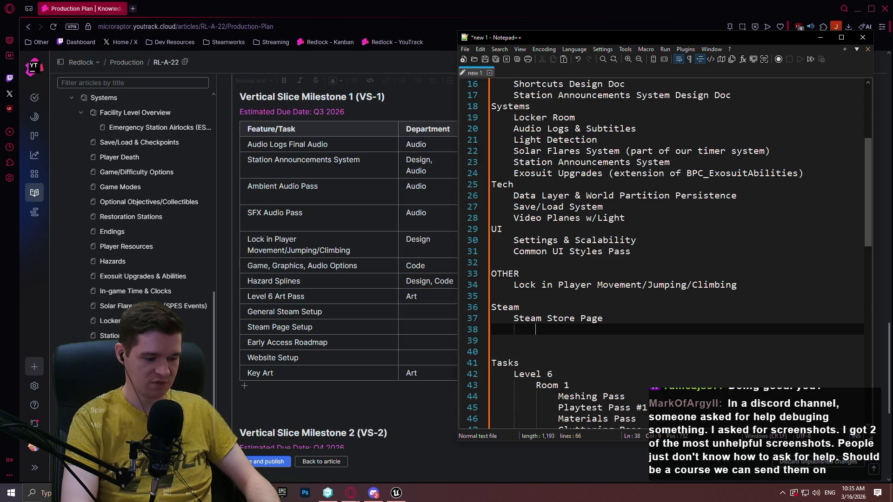
text(Screen)
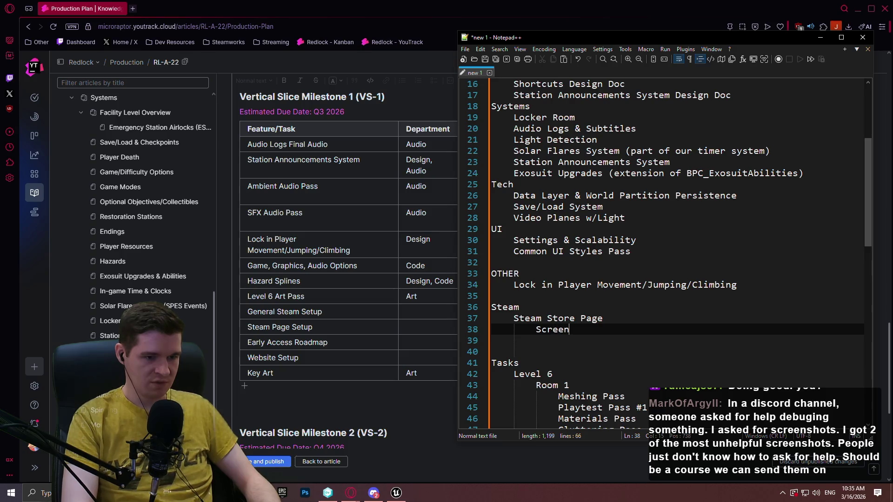
text(shots)
key(Return)
text(Trailer)
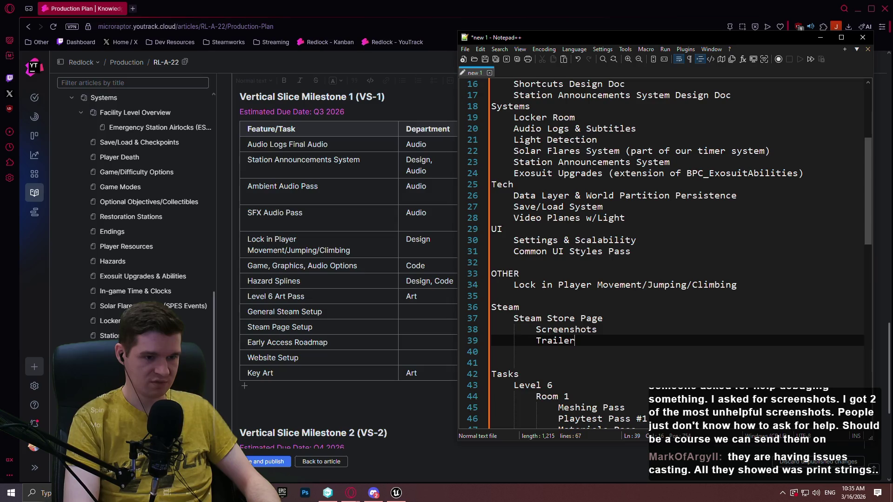
key(Return)
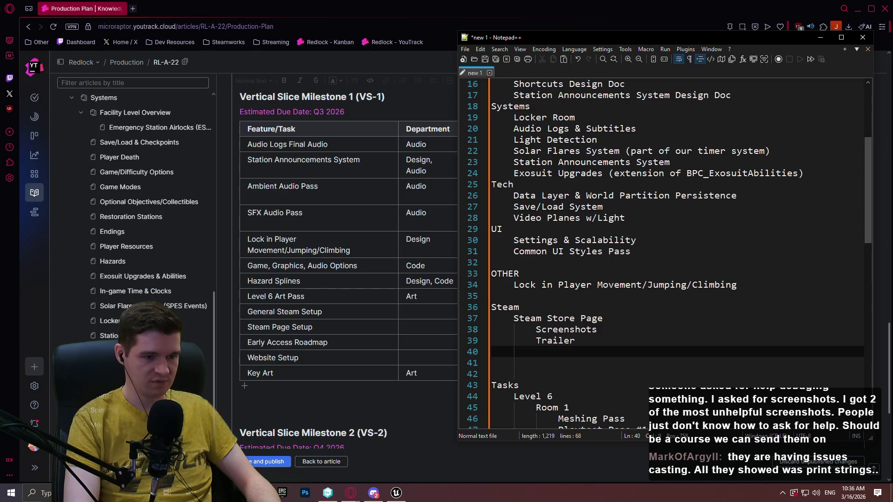
text(Key )
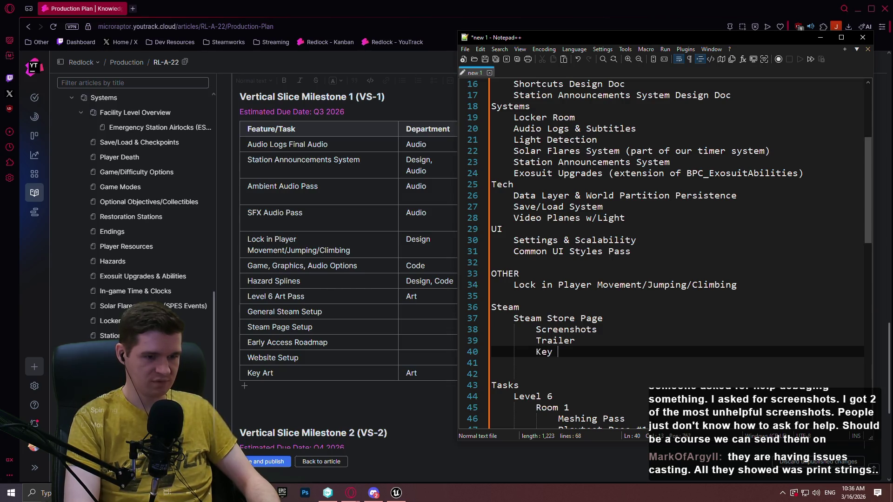
text(Art)
key(BackSpace)
key(BackSpace)
text(Page Art)
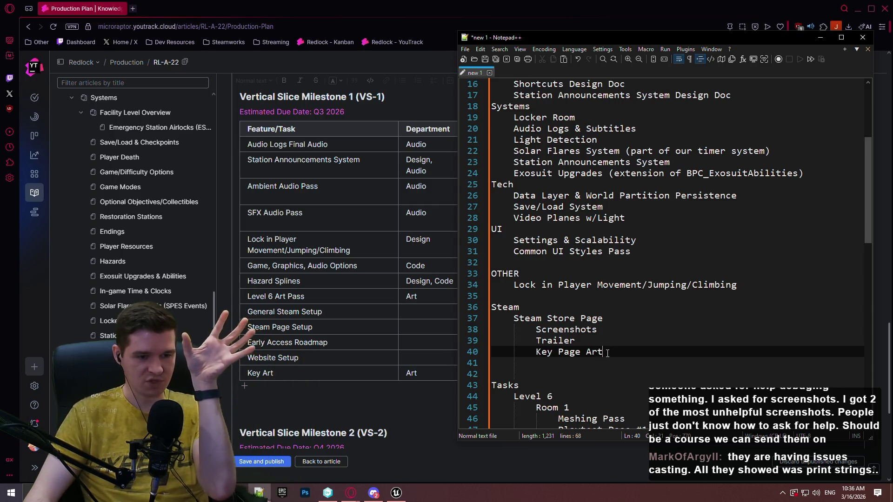
key(super+e)
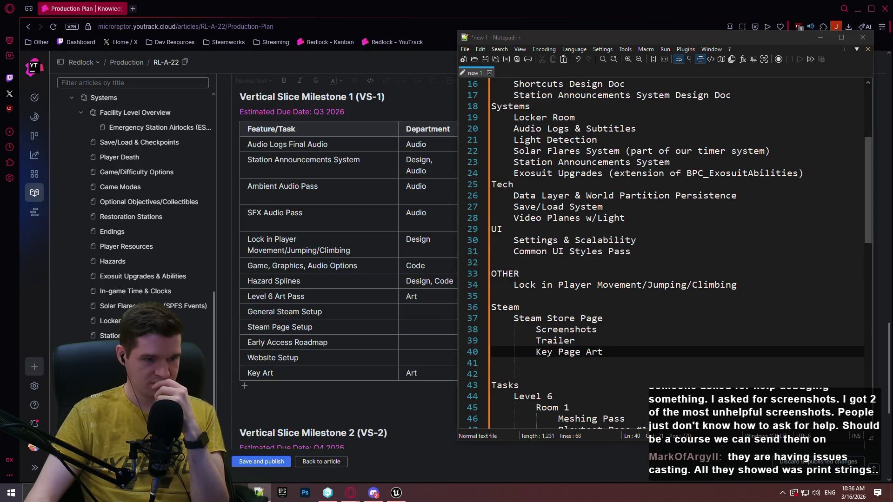
double_click(284, 132)
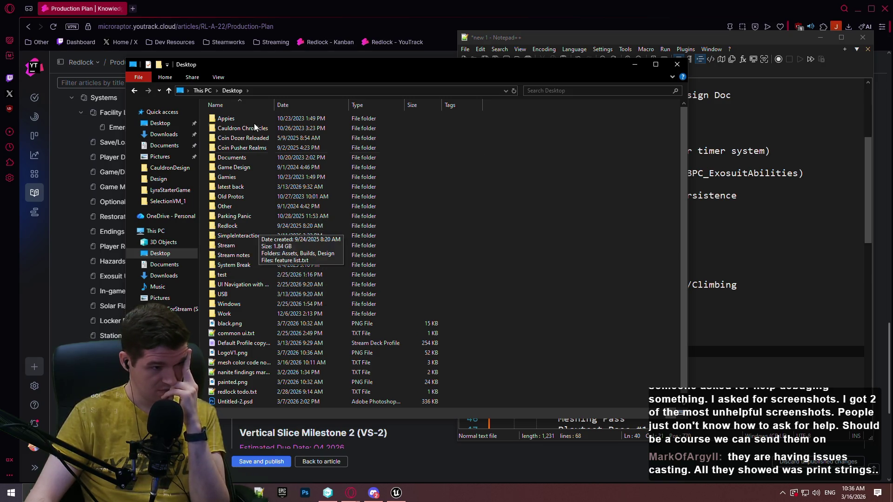
- Browse Coin Dozer Reloaded to SocialsMaterials and open CapsuleInfo.txt in Notepad++
double_click(256, 138)
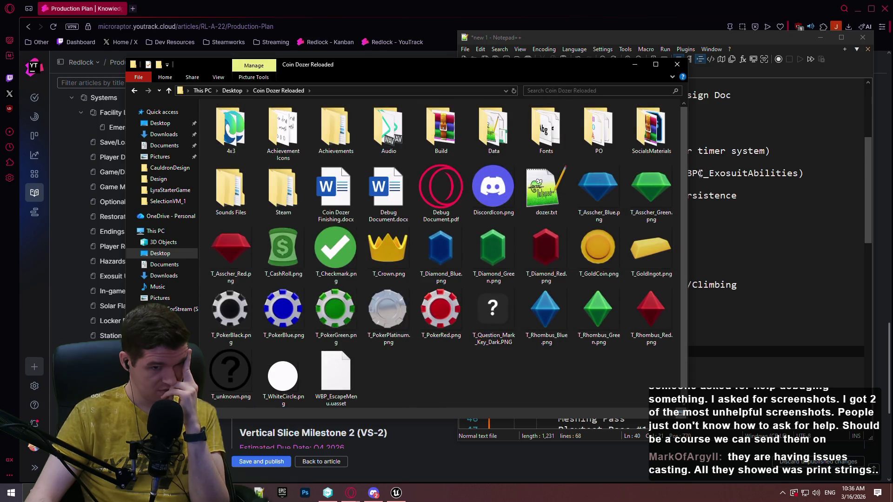
double_click(294, 188)
click(284, 91)
double_click(651, 130)
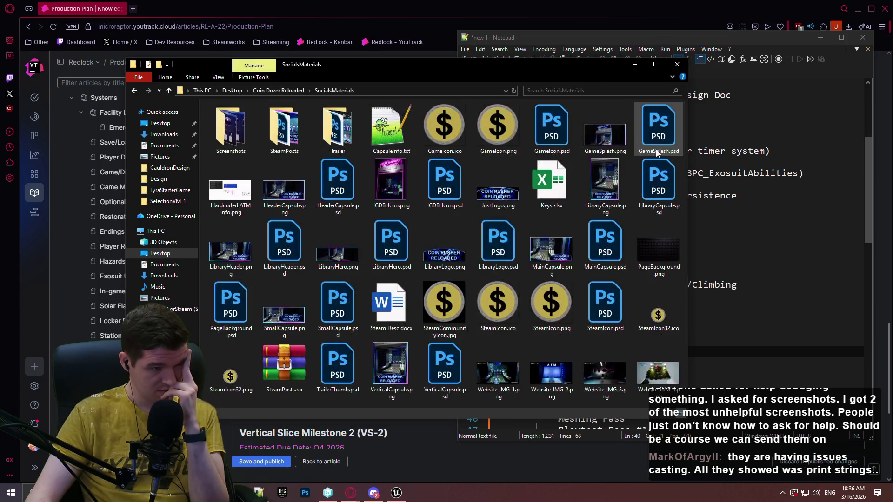
double_click(234, 132)
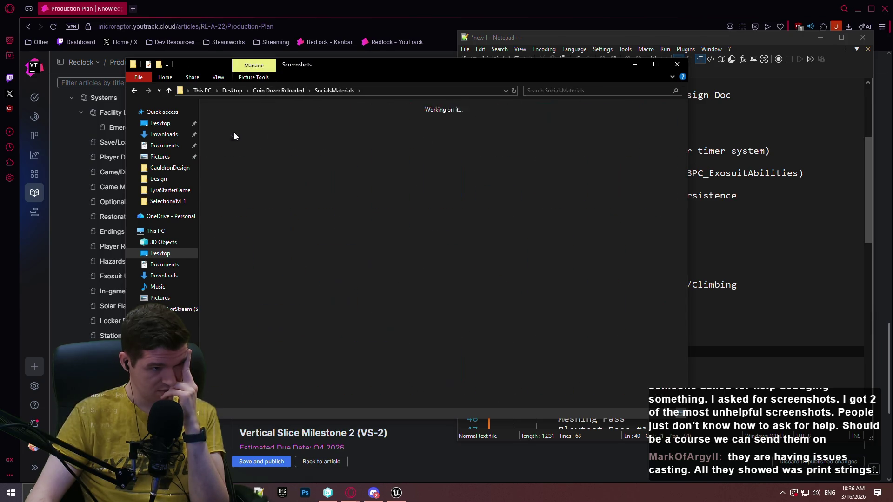
click(340, 90)
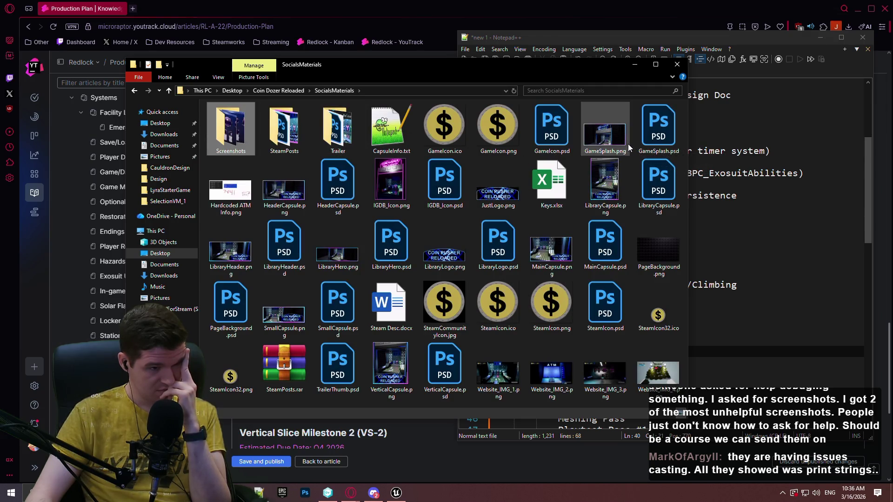
mouse_move(625, 147)
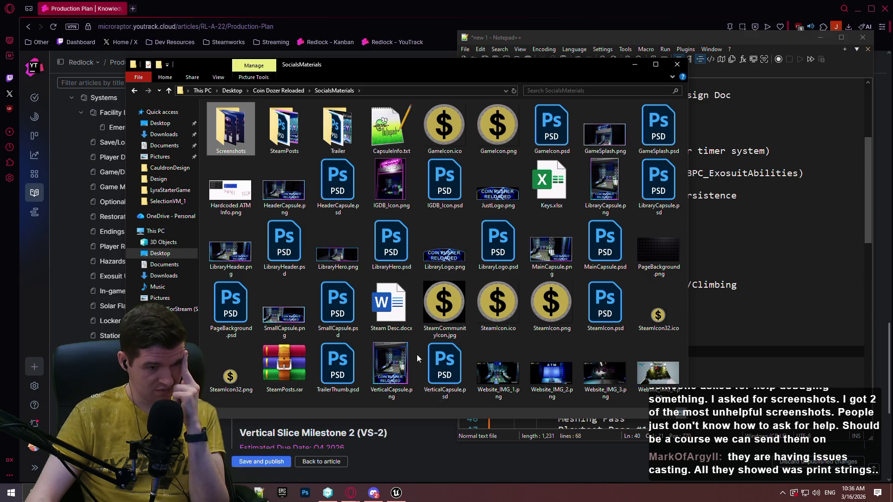
click(537, 254)
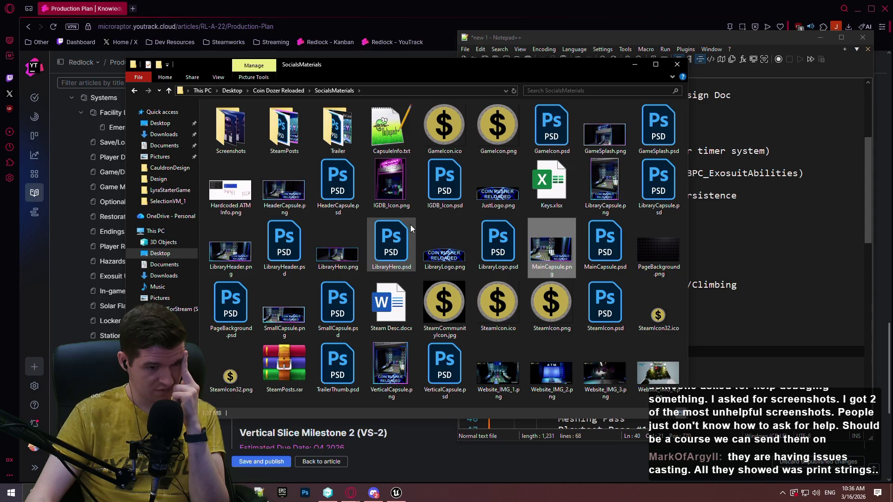
double_click(391, 129)
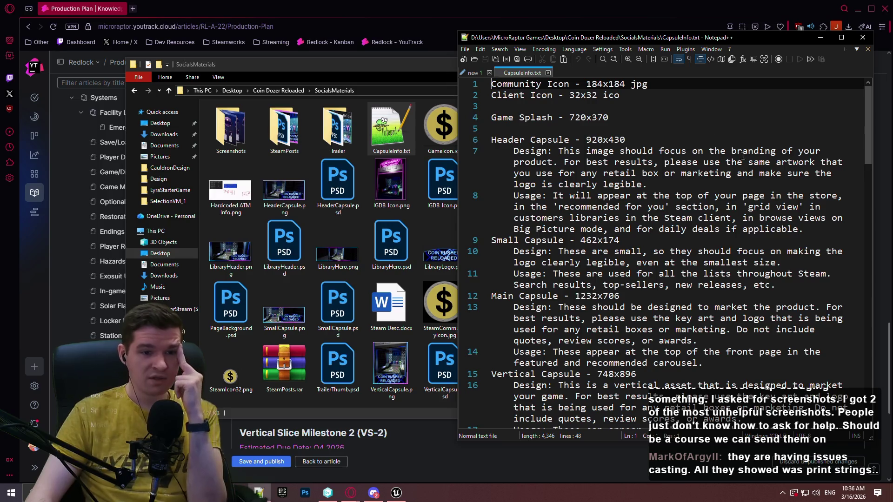
- Read the Header Capsule and Small Capsule entries in CapsuleInfo.txt
double_click(750, 148)
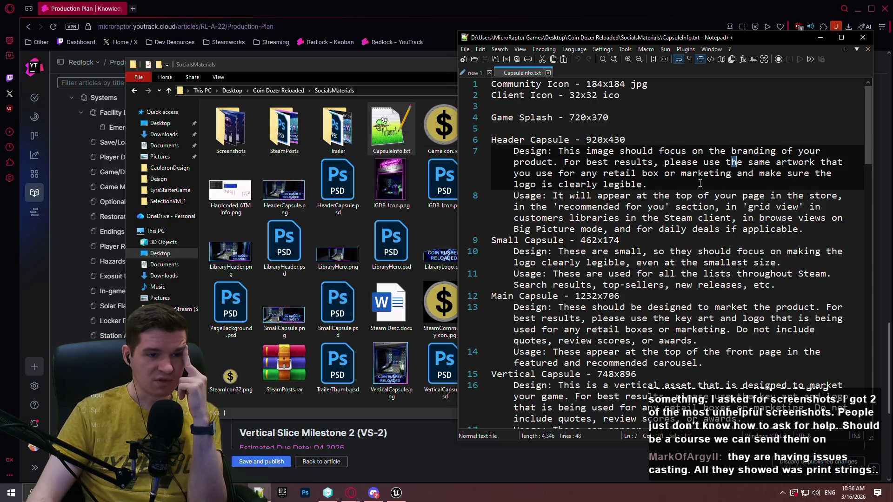
double_click(614, 196)
click(771, 195)
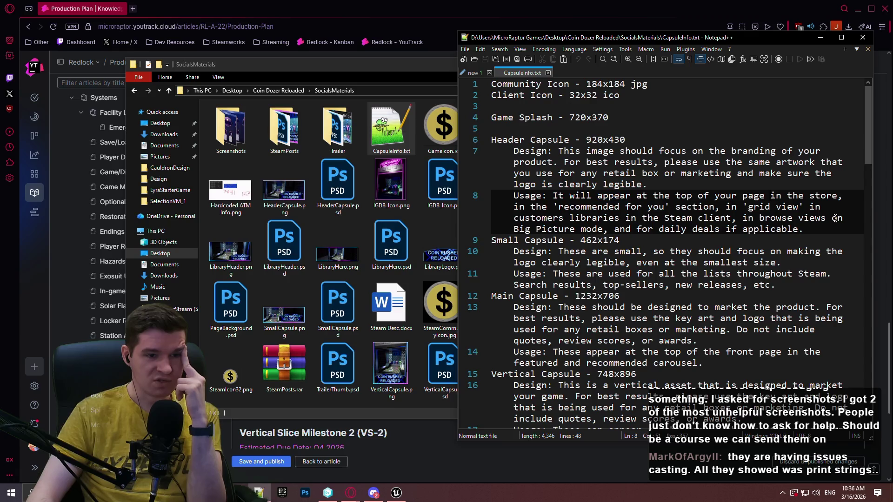
double_click(509, 141)
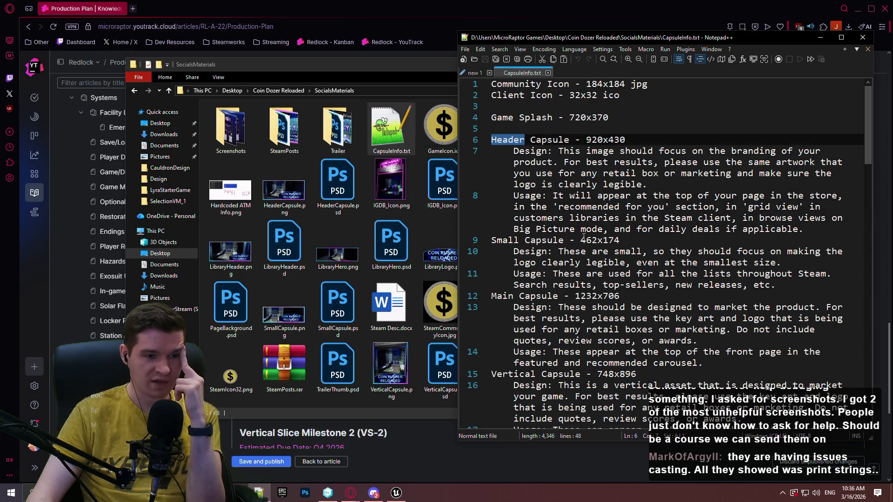
click(752, 276)
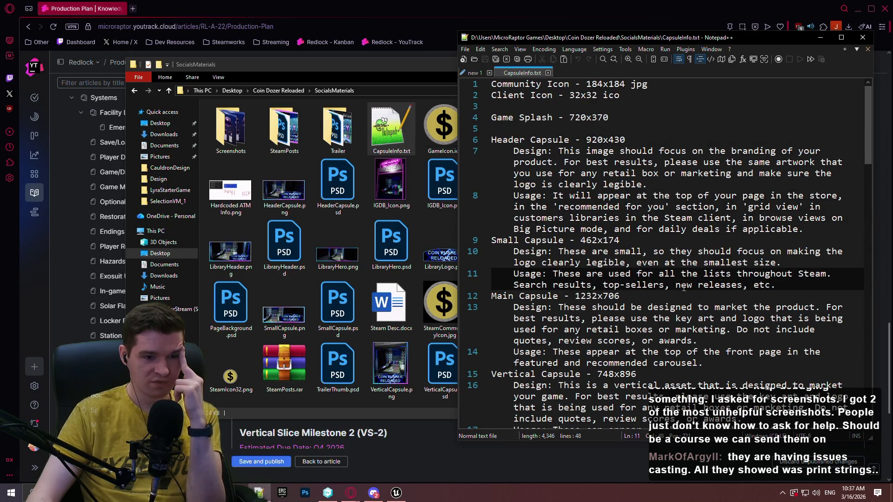
double_click(507, 240)
scroll(535, 237, down, 3)
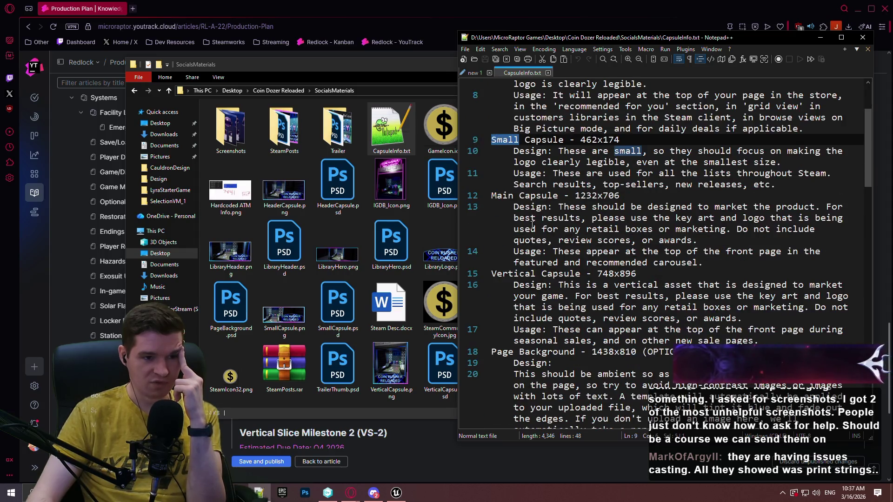
double_click(602, 251)
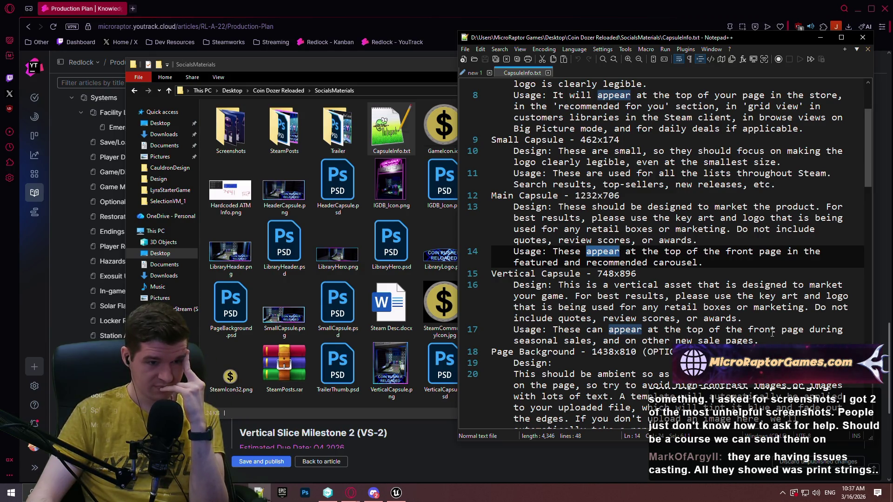
- Read the remaining capsule entries, from Vertical Capsule down through the file
click(771, 332)
scroll(720, 298, down, 4)
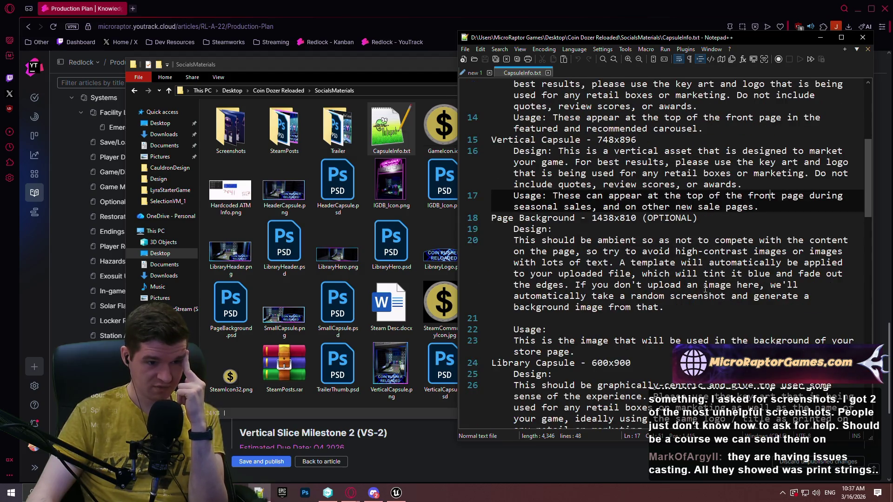
scroll(705, 289, down, 3)
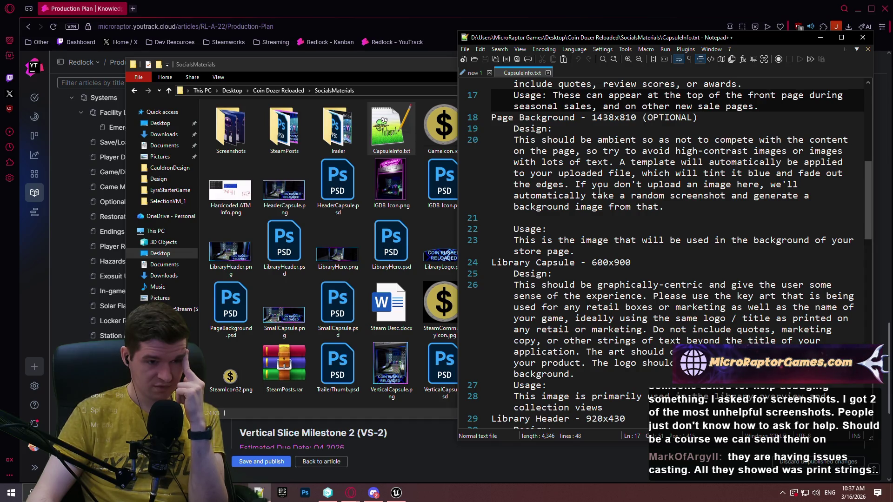
scroll(589, 184, down, 3)
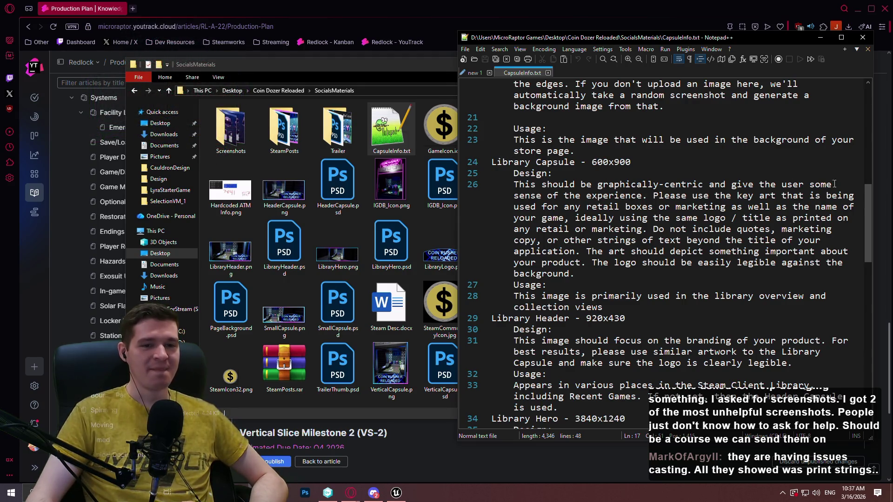
scroll(877, 233, down, 3)
scroll(877, 233, up, 4)
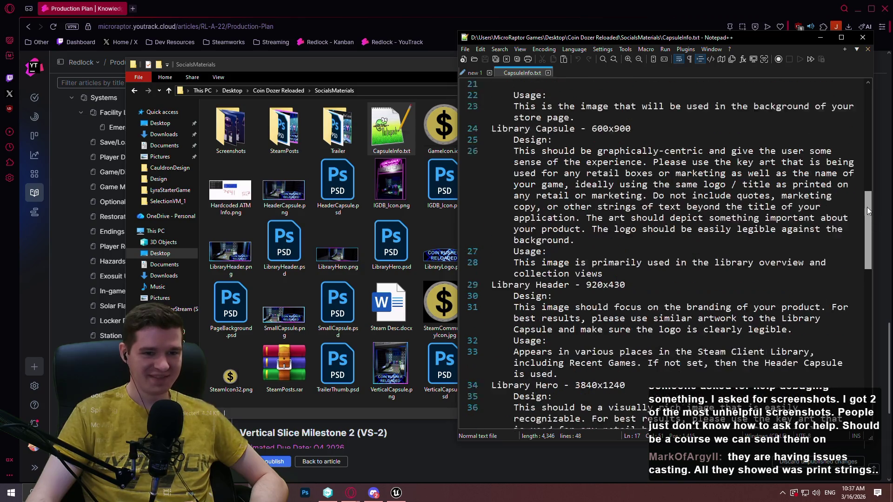
scroll(859, 209, up, 1)
scroll(856, 207, down, 1)
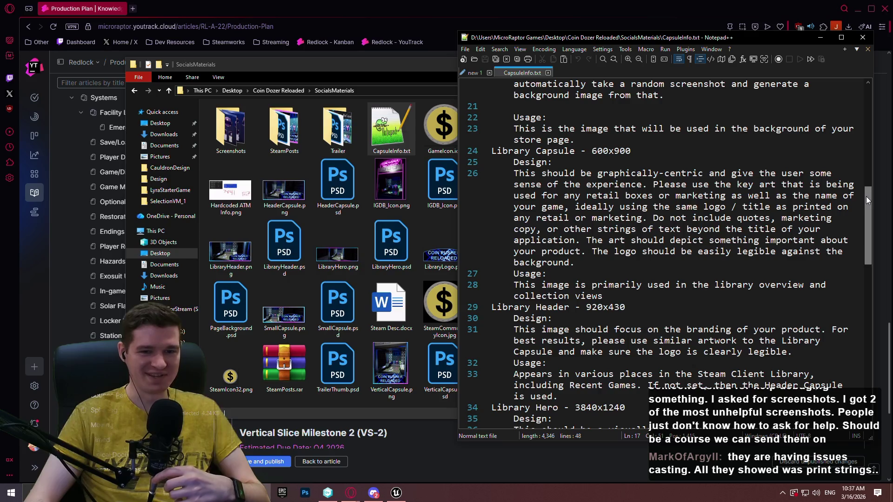
drag(866, 206, 864, 230)
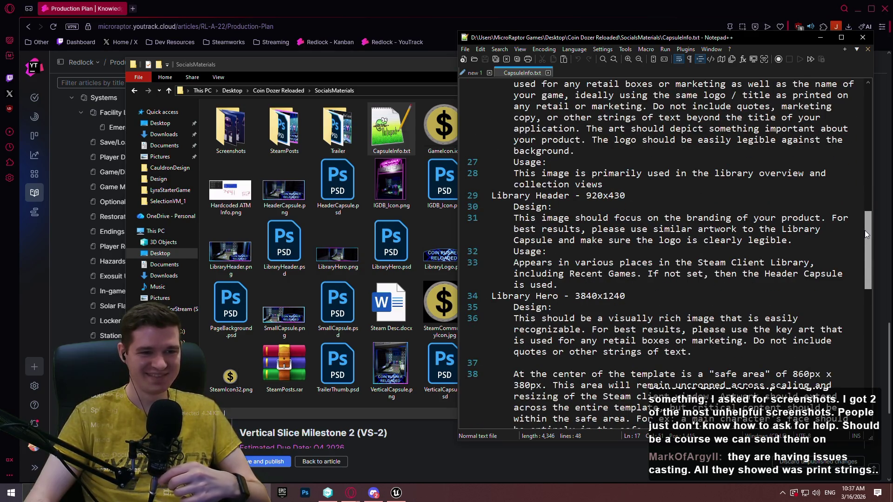
double_click(768, 274)
click(769, 273)
scroll(561, 307, down, 5)
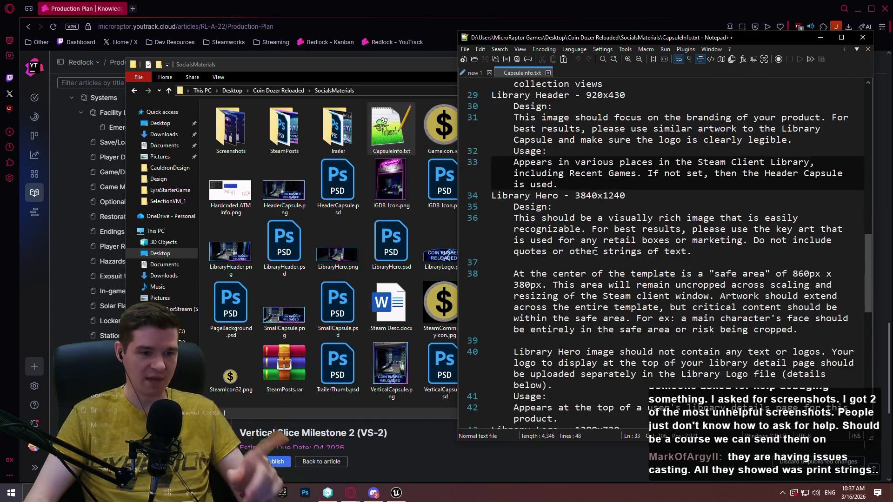
scroll(661, 257, up, 8)
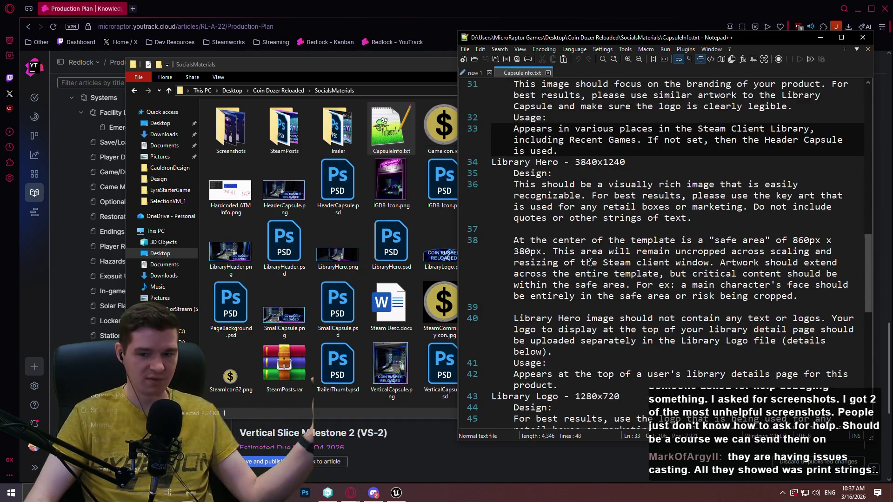
scroll(566, 191, up, 10)
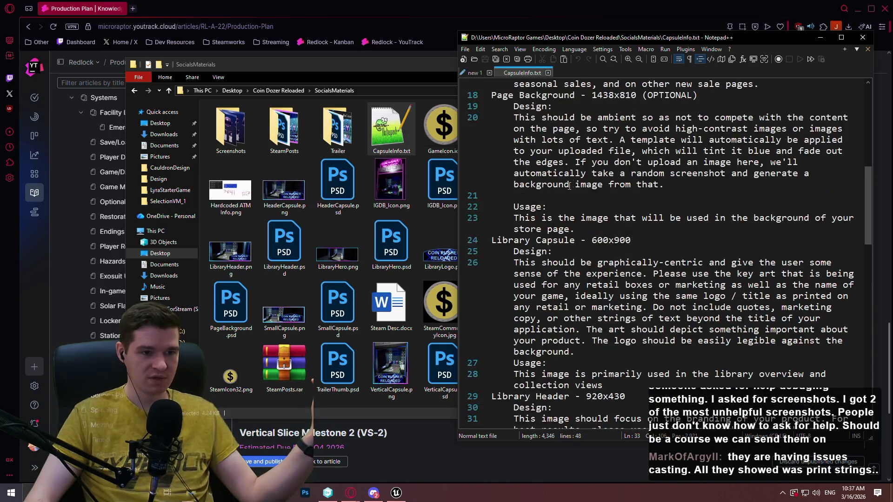
scroll(620, 276, up, 2)
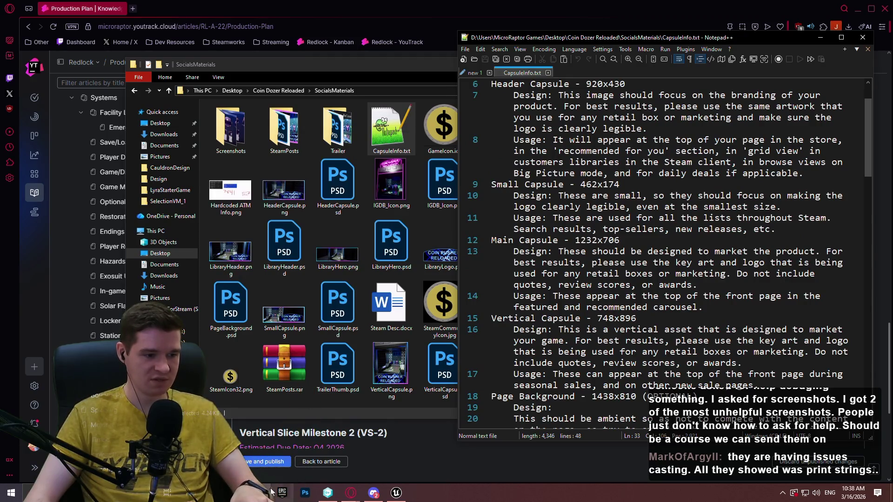
- Move CapsuleInfo.txt into its own Notepad++ window on the left
mouse_move(531, 76)
mouse_down()
mouse_move(468, 133)
mouse_move(255, 52)
mouse_move(275, 51)
mouse_up()
scroll(276, 159, up, 9)
scroll(276, 160, down, 1)
scroll(279, 154, up, 2)
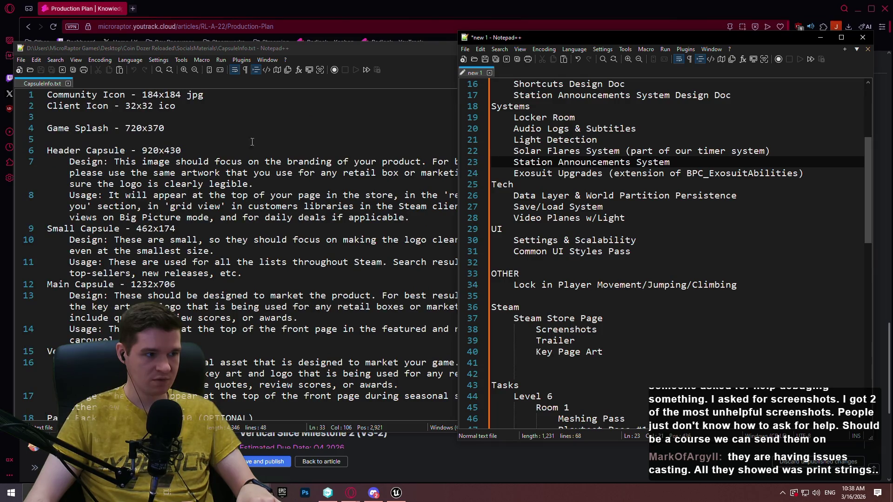
- Nest Game Splash and Header Capsule items under Key Page Art
scroll(194, 125, down, 1)
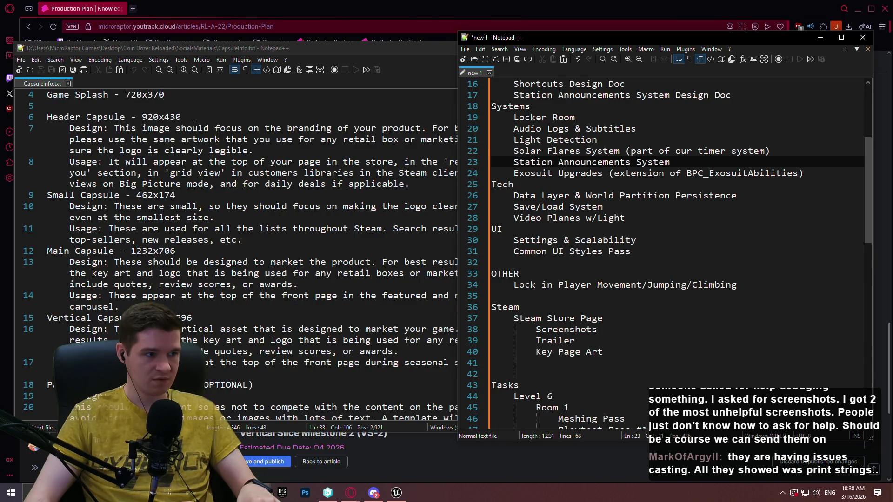
scroll(193, 125, up, 1)
scroll(191, 124, down, 1)
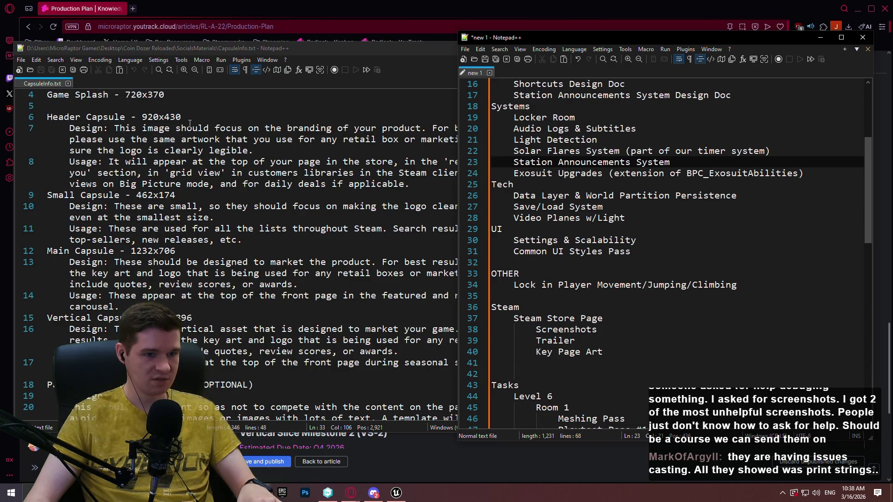
click(660, 319)
click(637, 330)
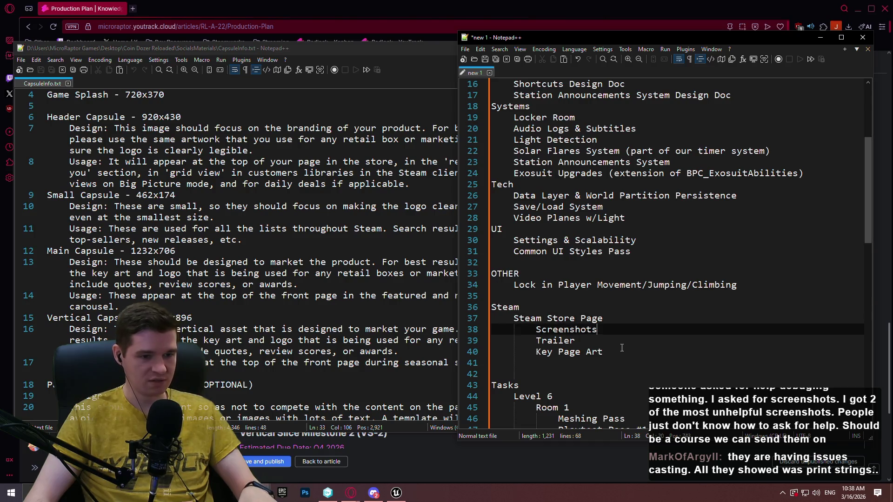
click(626, 346)
key(Return)
key(Tab)
text(Game)
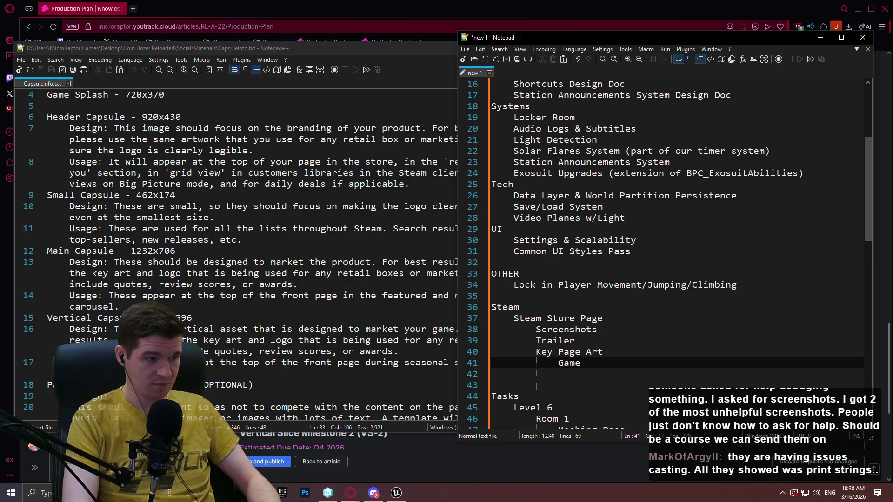
text( Splash)
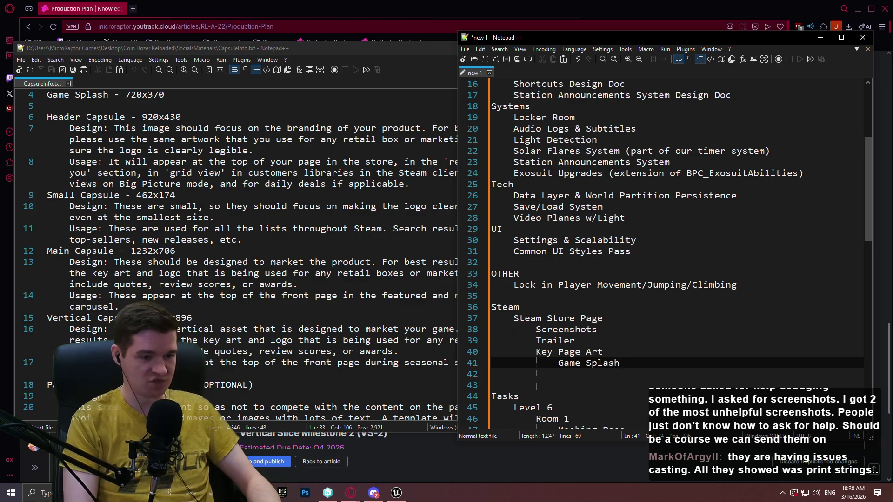
key(Return)
text(ader Capsu)
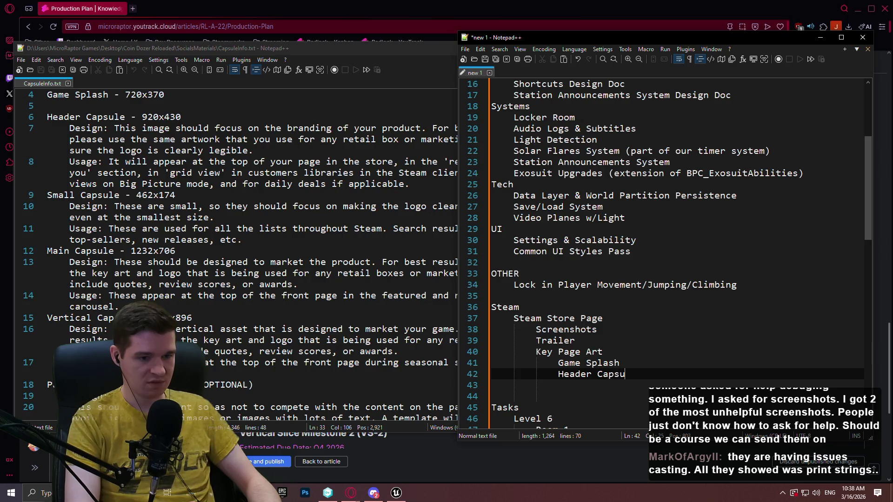
key(Return)
- Add Small Capsule, Main Capsule, Vertical Capsule and Page Background below Header Capsule
text(Small Capsu)
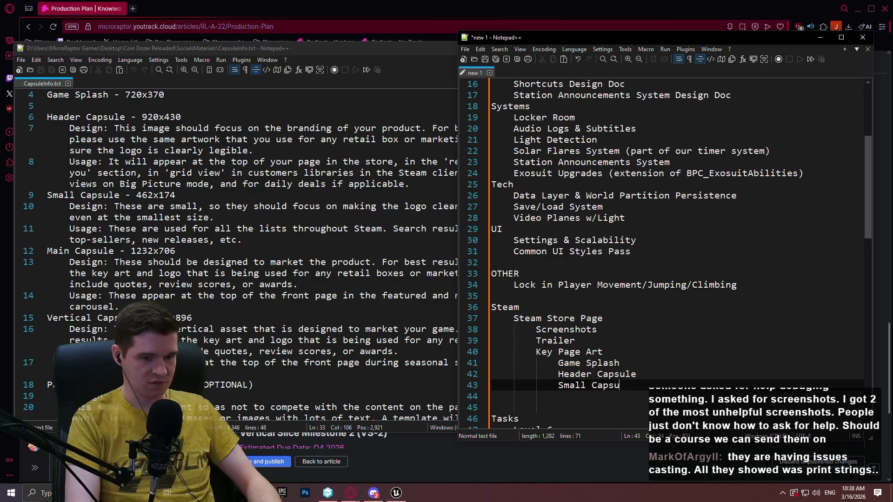
text(le)
key(Return)
text(Main Capsu)
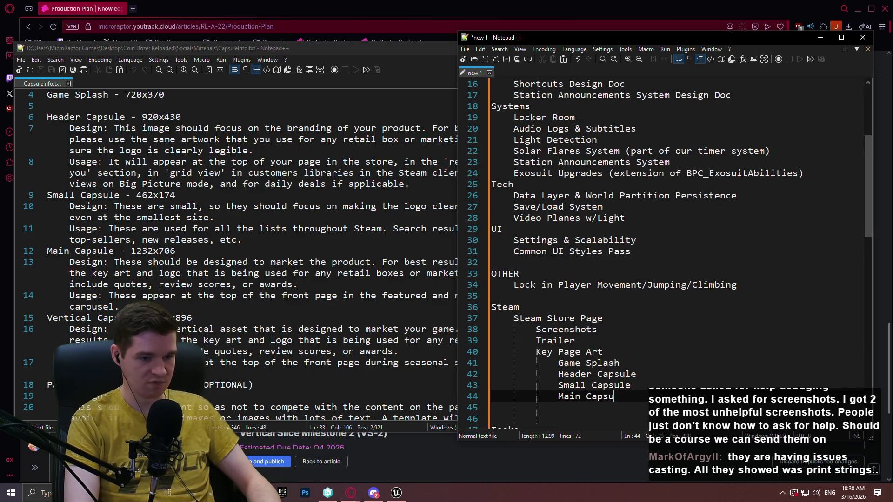
text(le)
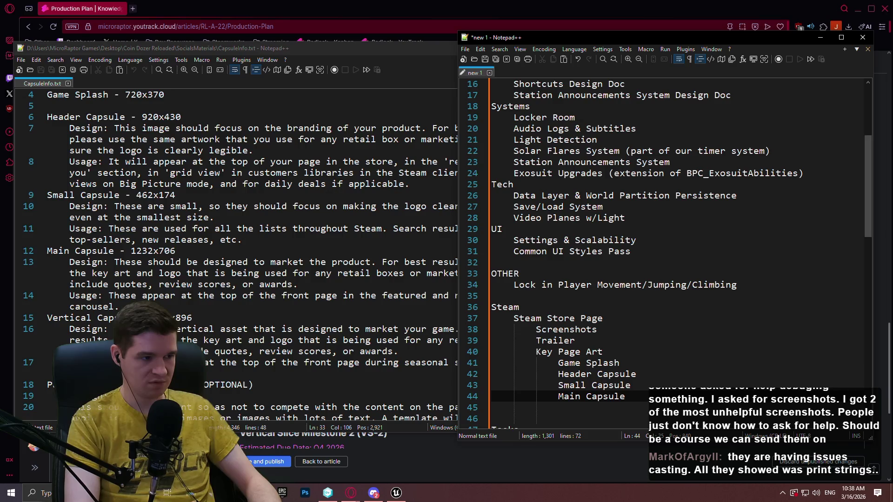
key(Return)
text(Vertical Capsule)
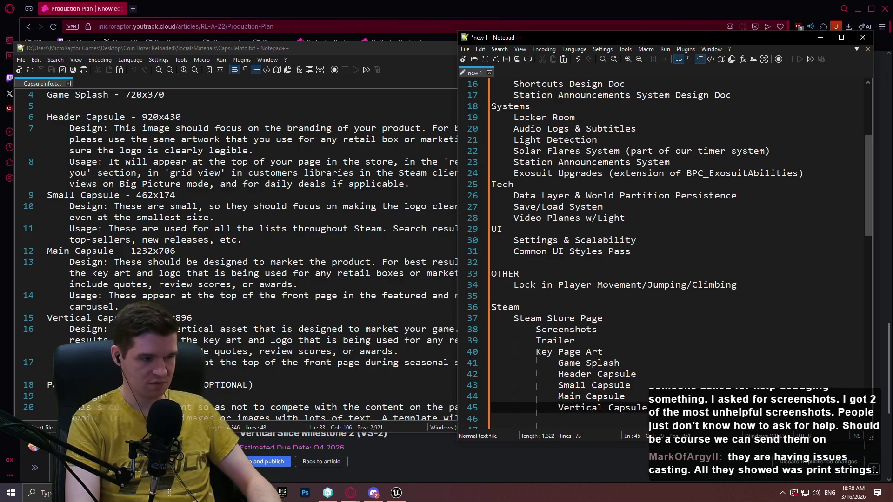
key(Return)
text(Page Background)
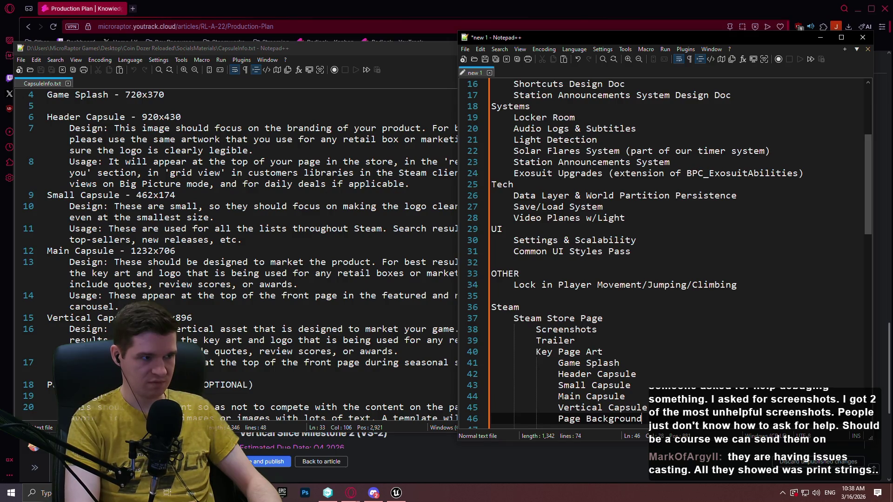
- Check the capsule notes, then add an outdented Icon item below Page Background
scroll(303, 98, up, 1)
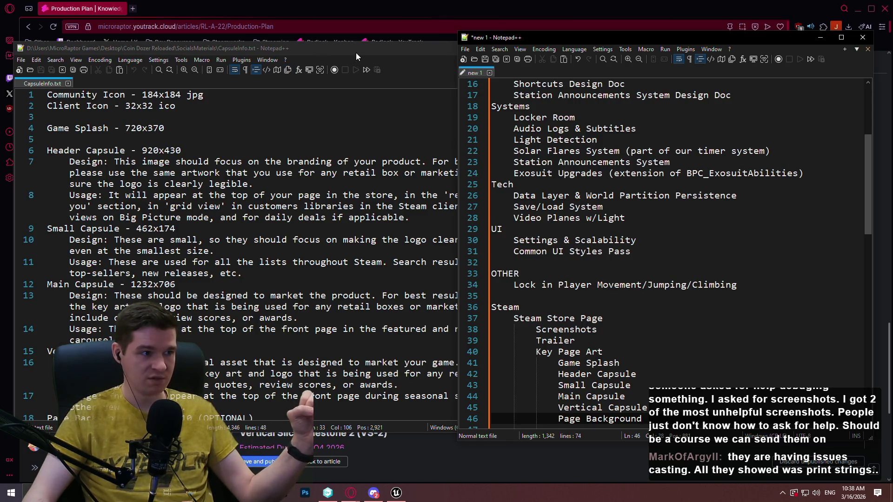
key(alt+Tab)
key(alt+Tab)
scroll(688, 335, down, 2)
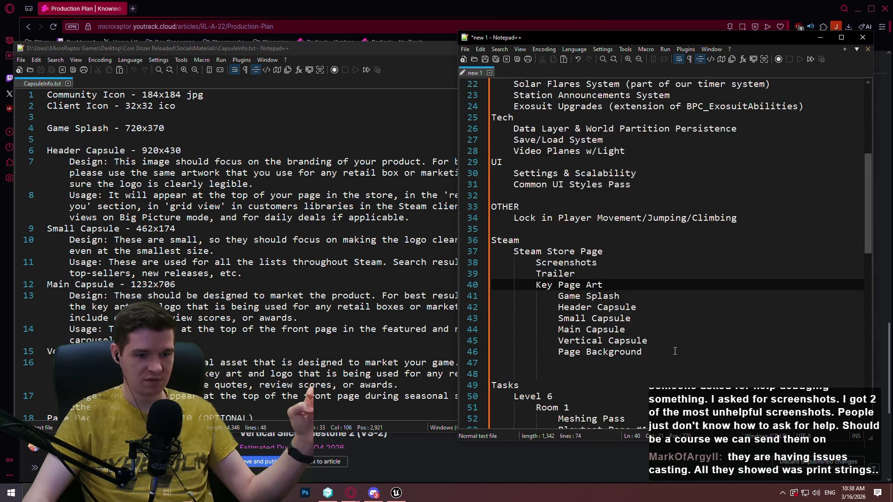
key(Return)
key(BackSpace)
text(Icon)
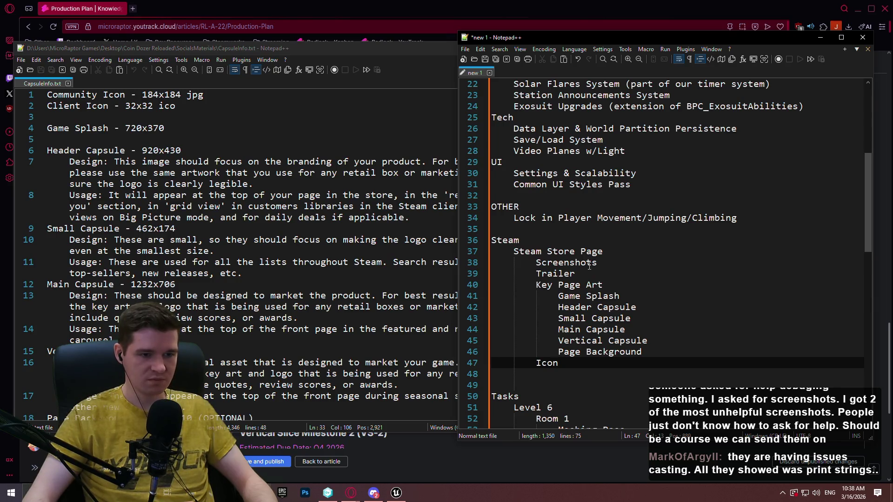
key(BackSpace)
key(BackSpace)
key(BackSpace)
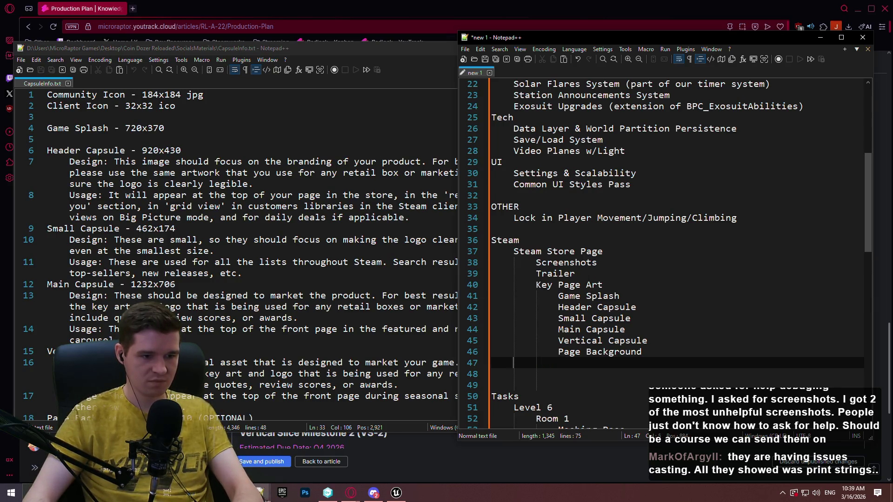
- Finish the Icon entry, minimise CapsuleInfo.txt and close the SocialsMaterials folder
text(Icon)
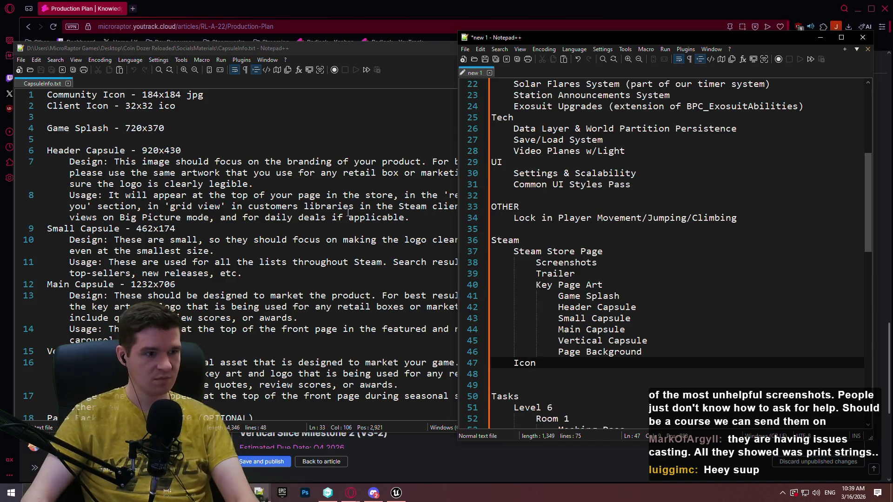
click(316, 225)
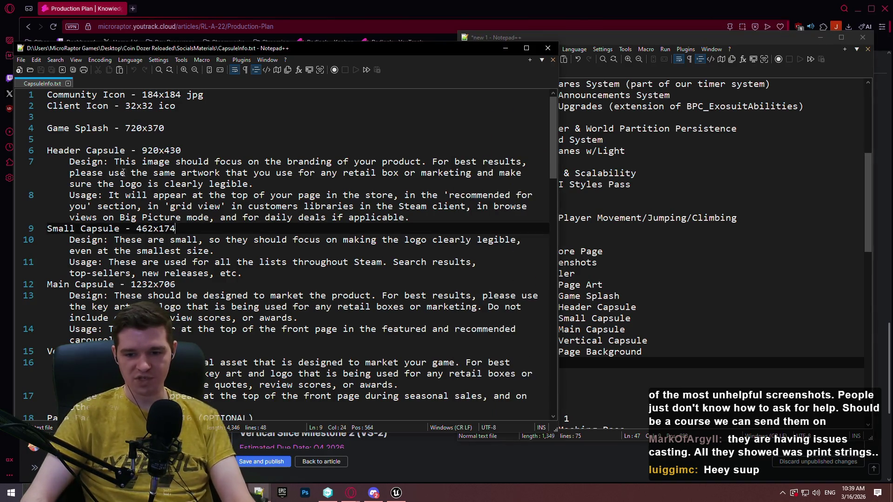
click(176, 128)
click(506, 47)
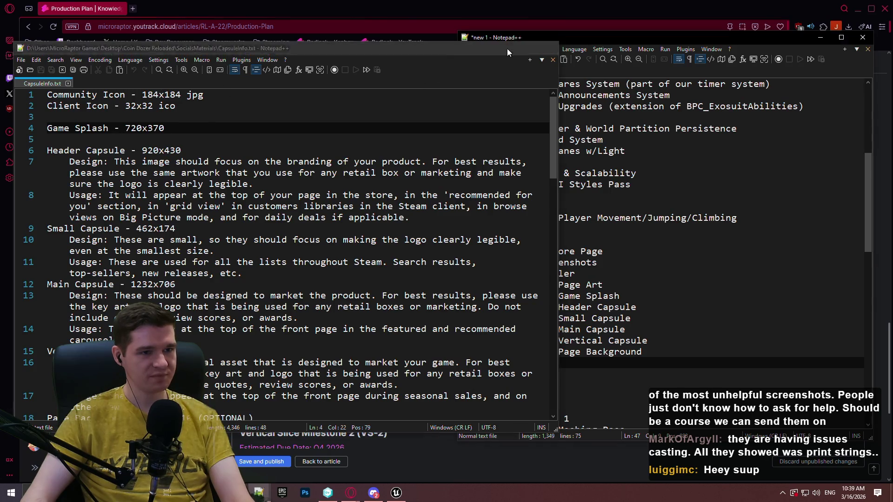
click(677, 64)
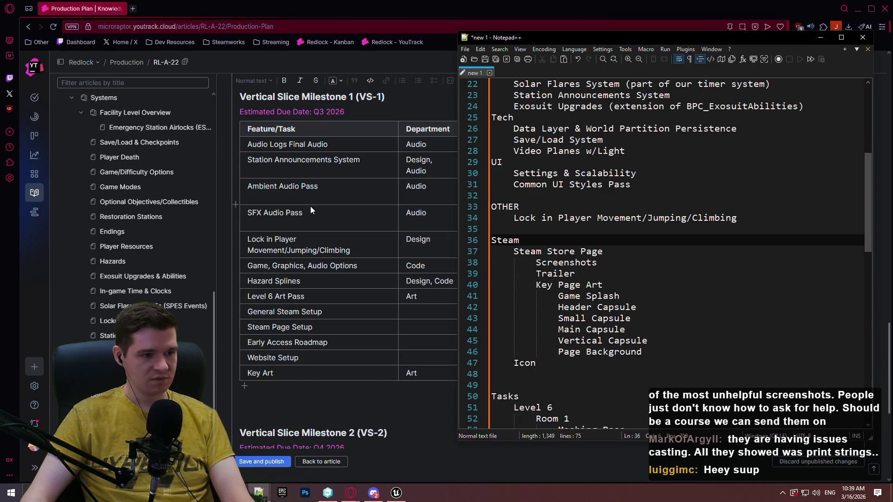
- Add 'Website' and 'Early Access Roadmap' after the movement item under OTHER
scroll(311, 206, down, 3)
scroll(332, 206, down, 3)
scroll(333, 207, up, 5)
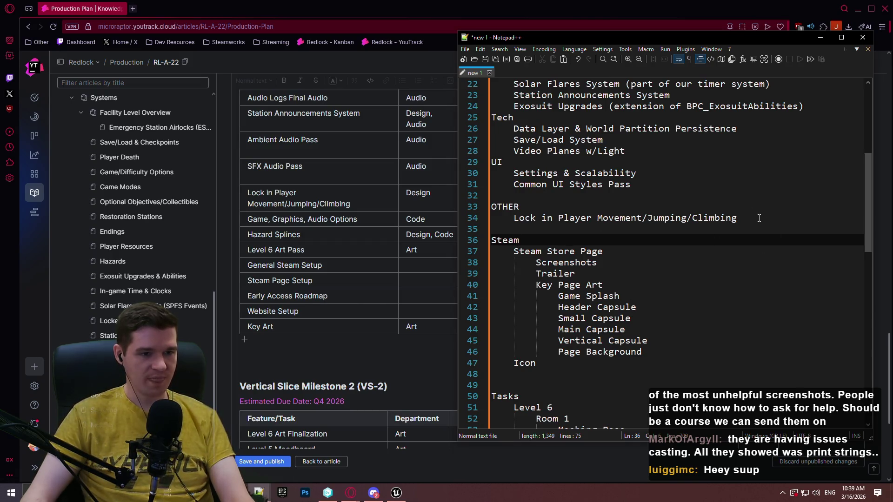
click(757, 219)
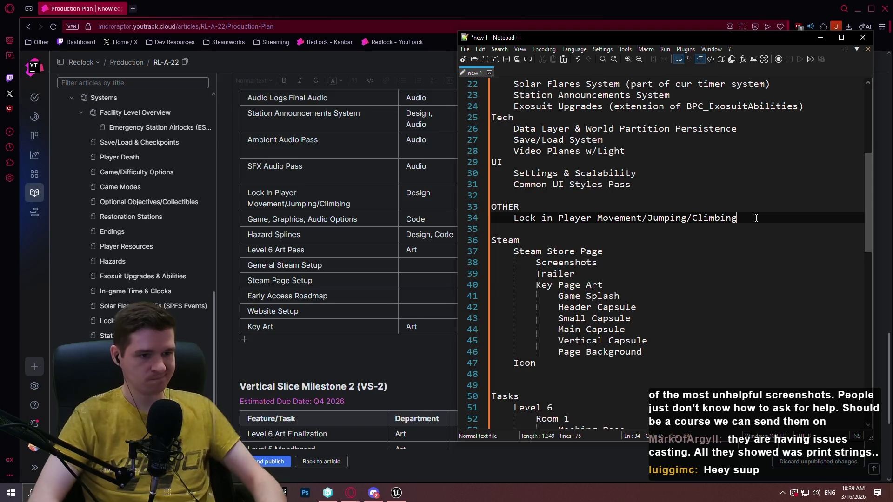
key(Return)
text(Website)
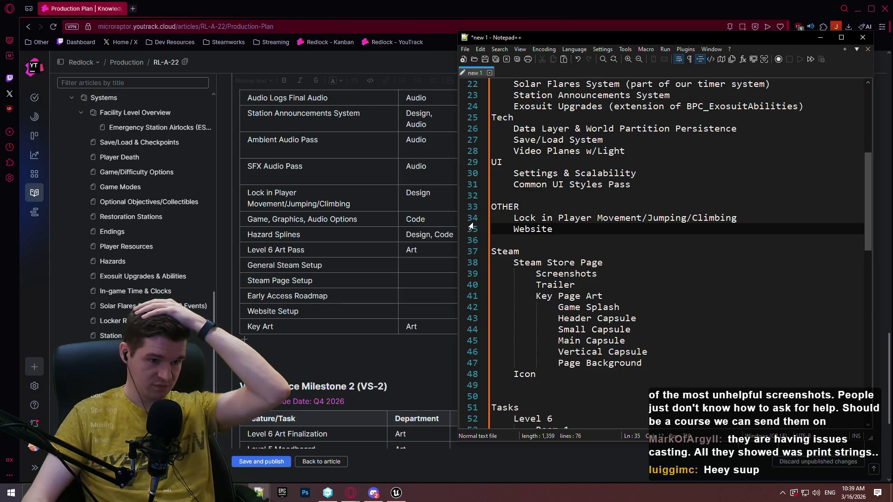
key(Return)
text(Early Acces)
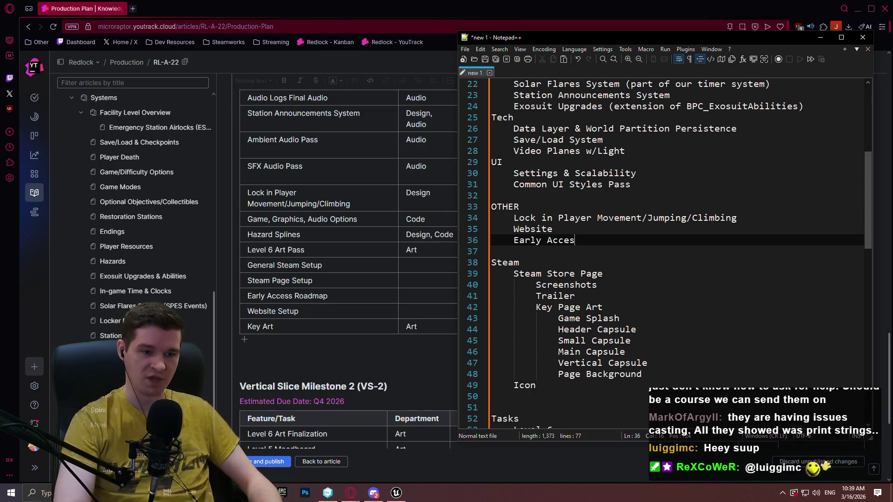
text(s)
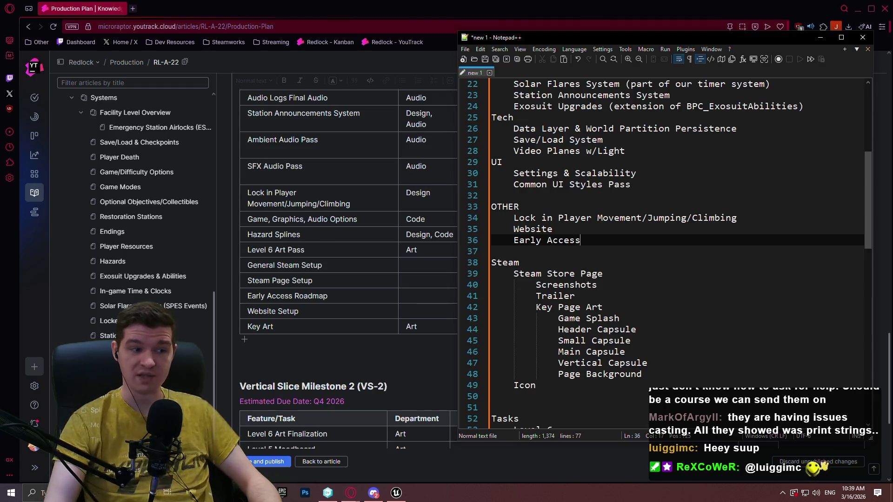
text( Ro)
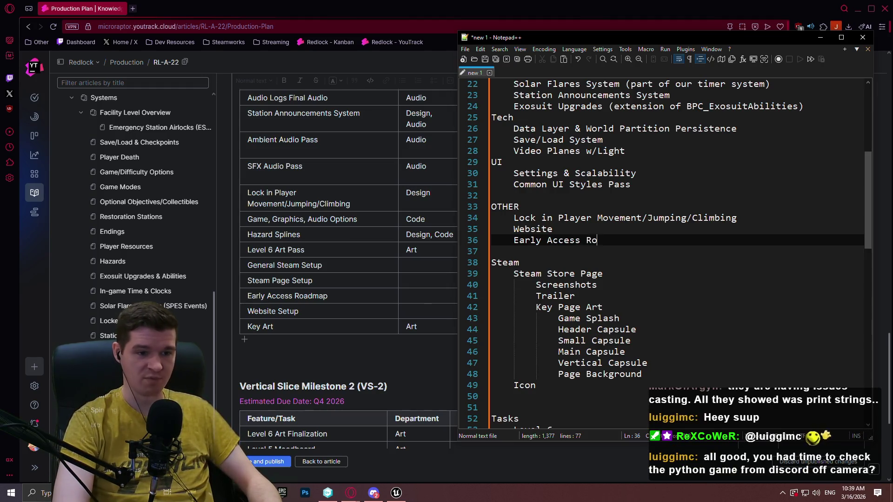
text(admap)
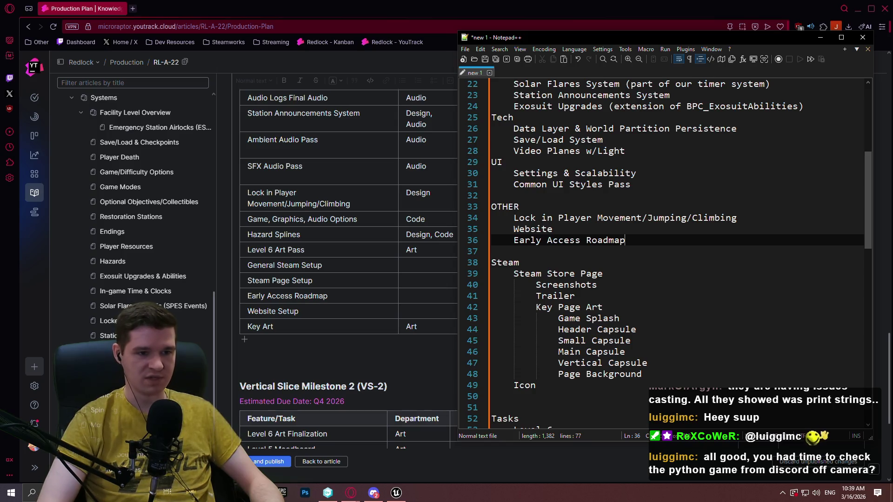
key(Return)
key(BackSpace)
scroll(626, 239, up, 5)
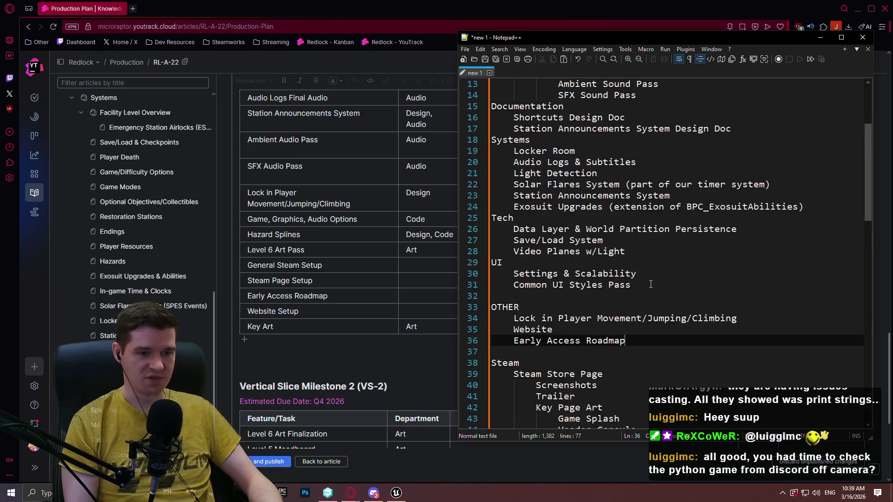
scroll(648, 290, down, 4)
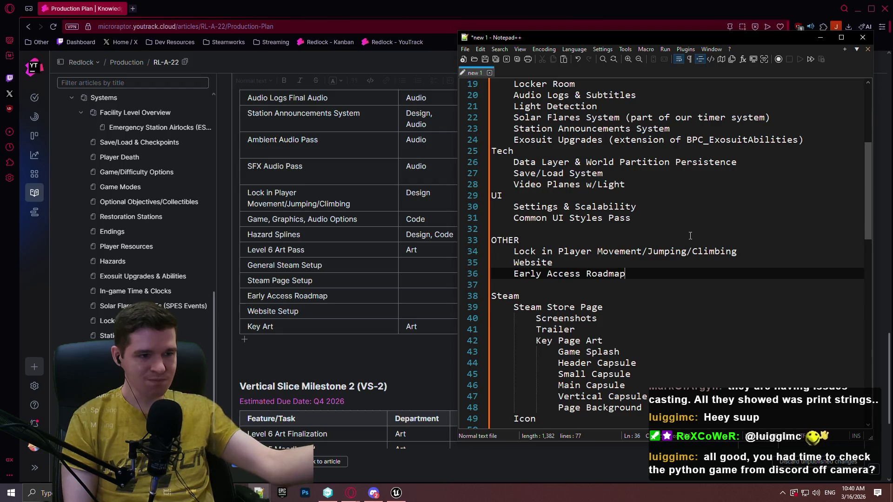
scroll(371, 220, down, 5)
scroll(371, 220, up, 1)
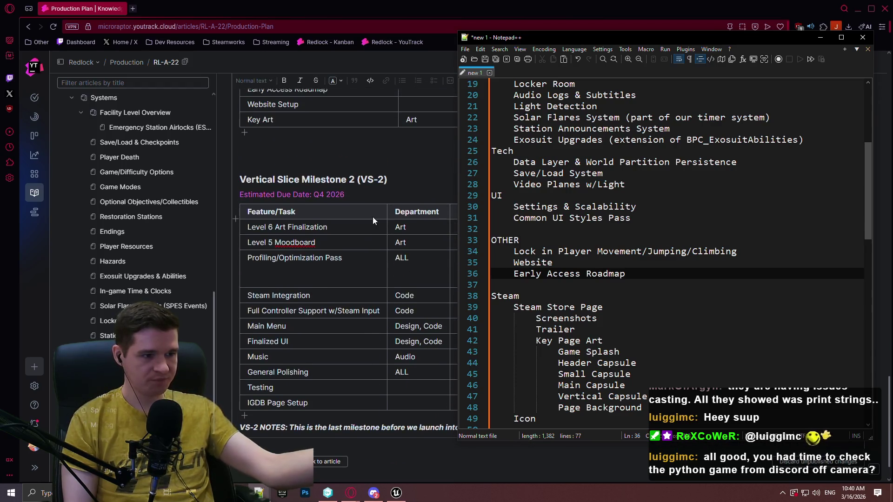
mouse_move(864, 181)
mouse_down()
mouse_move(865, 151)
mouse_move(862, 187)
mouse_up()
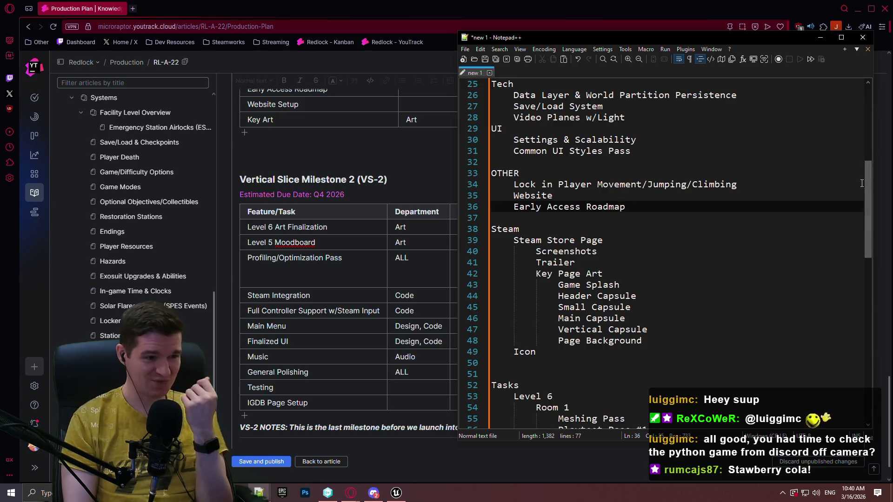
click(280, 241)
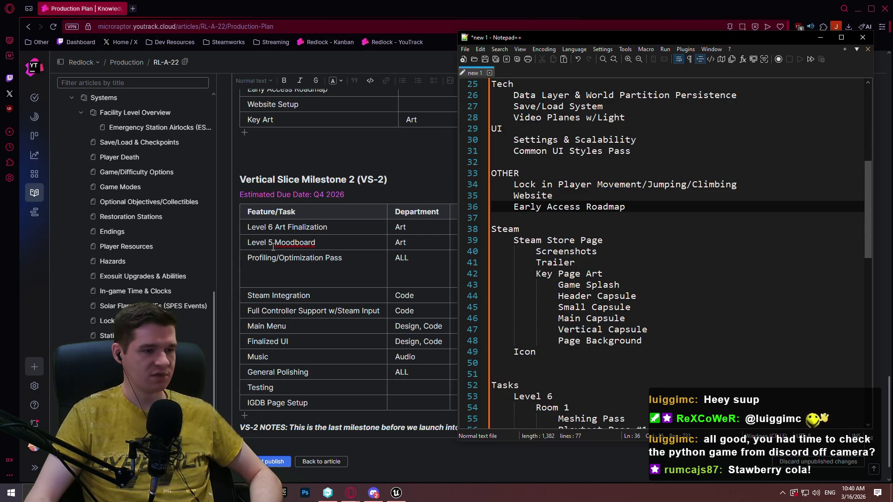
scroll(666, 246, up, 6)
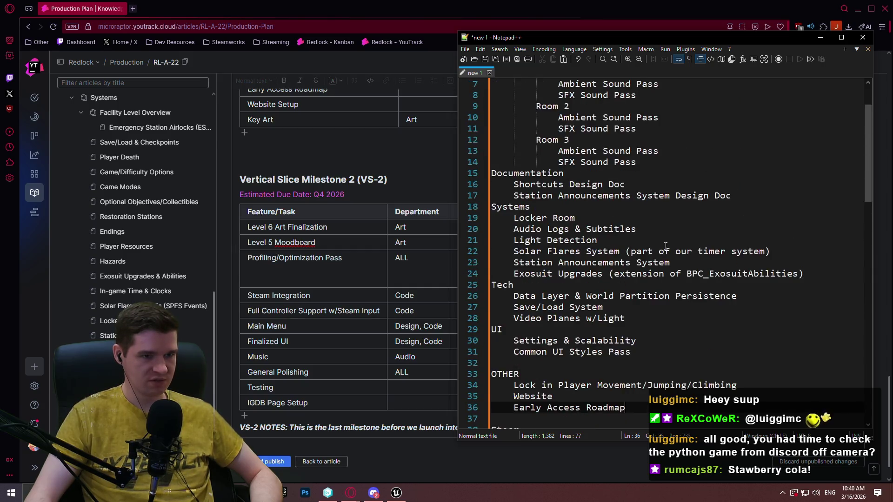
scroll(666, 246, up, 2)
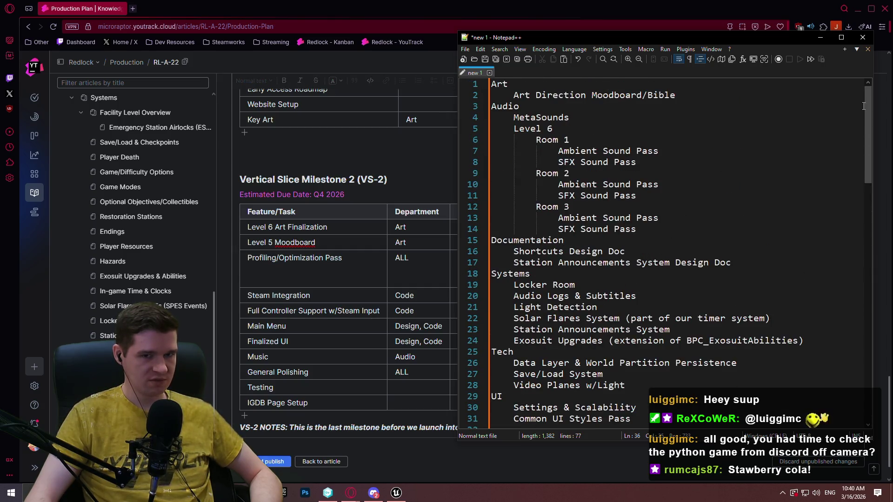
mouse_move(870, 99)
mouse_down()
mouse_move(852, 202)
mouse_move(858, 268)
mouse_move(857, 43)
mouse_up()
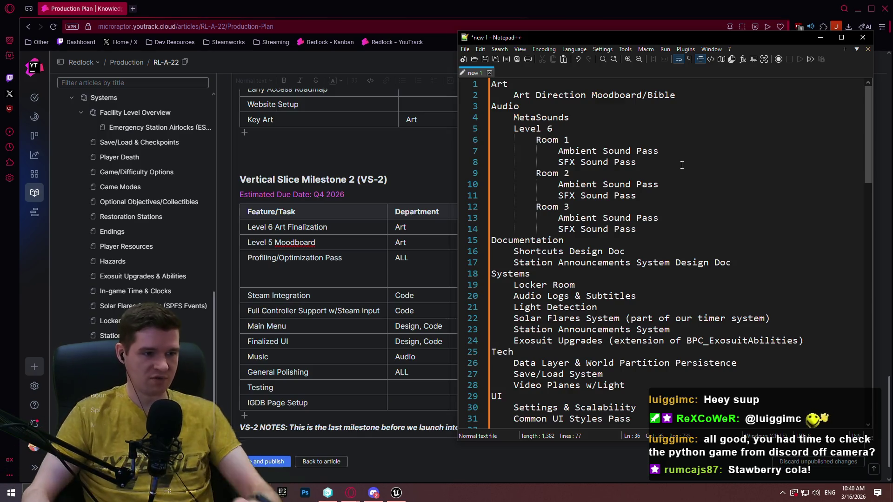
click(419, 268)
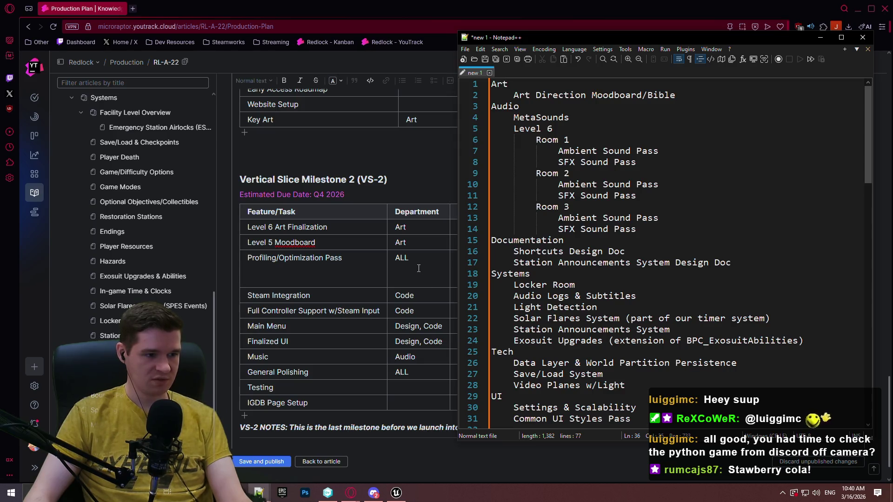